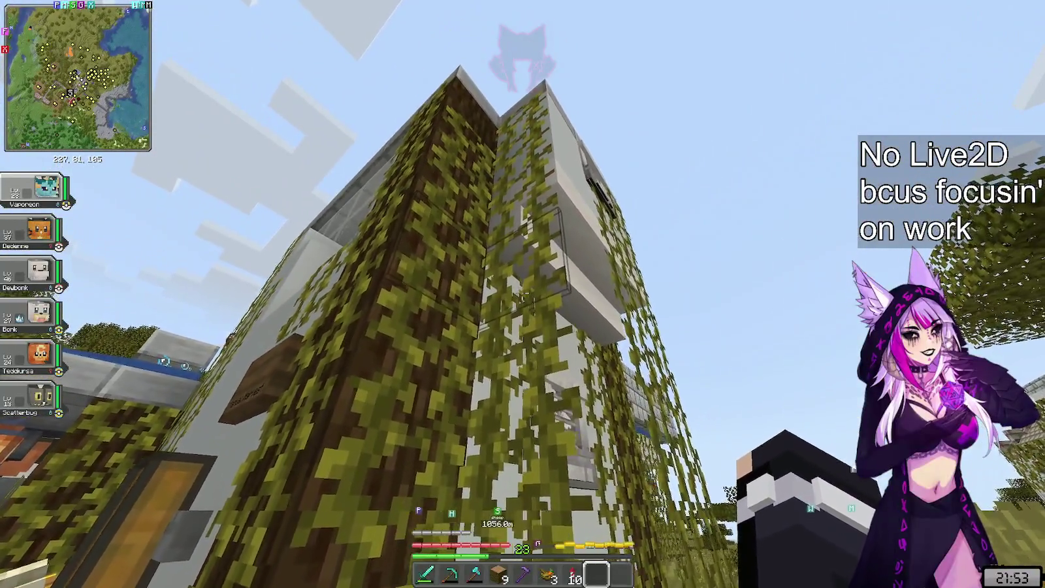
- Walk away from the vine-covered tower along the village path to the white building
key("w")
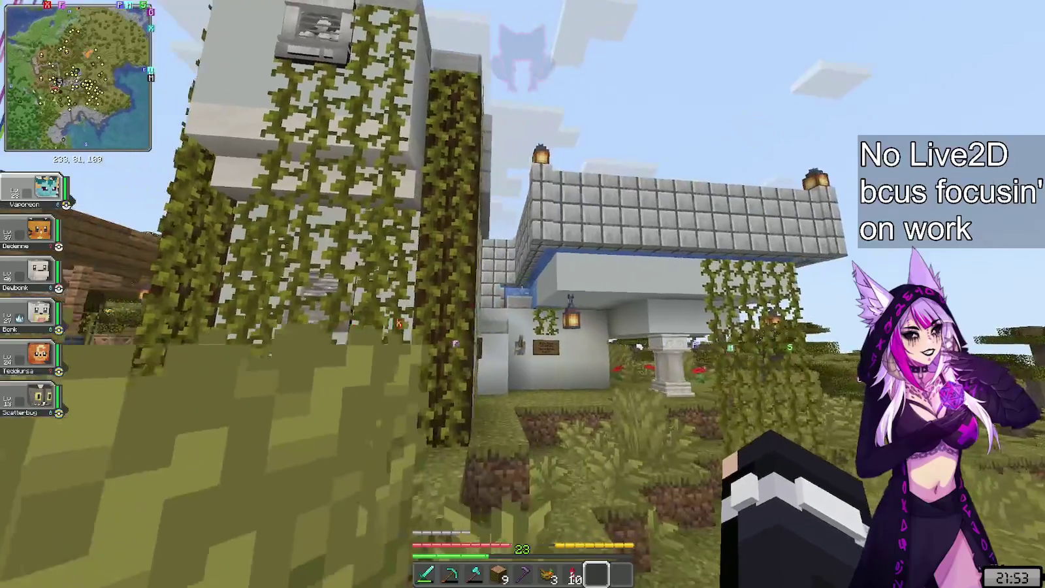
key("w")
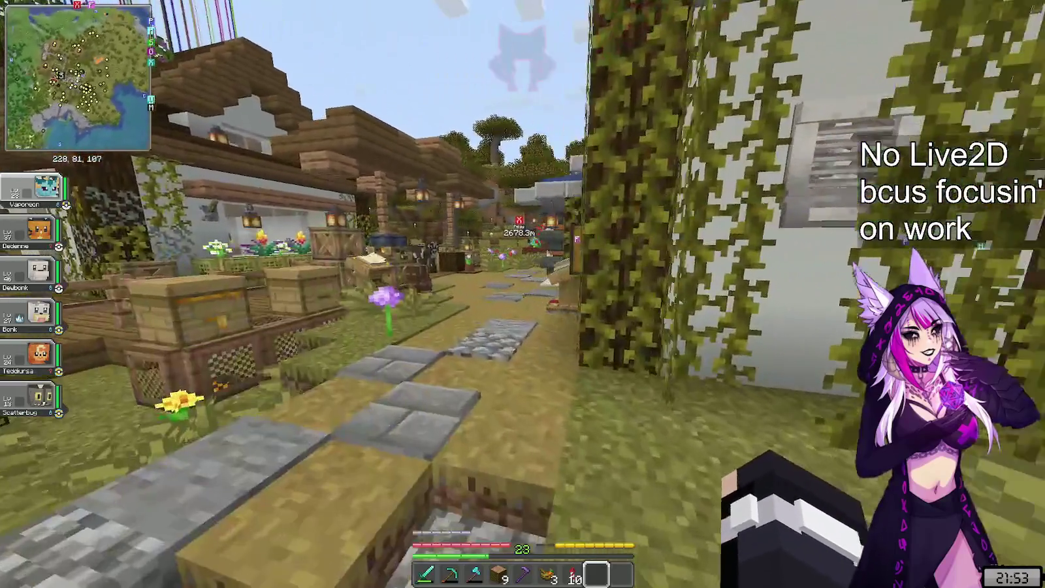
key("w")
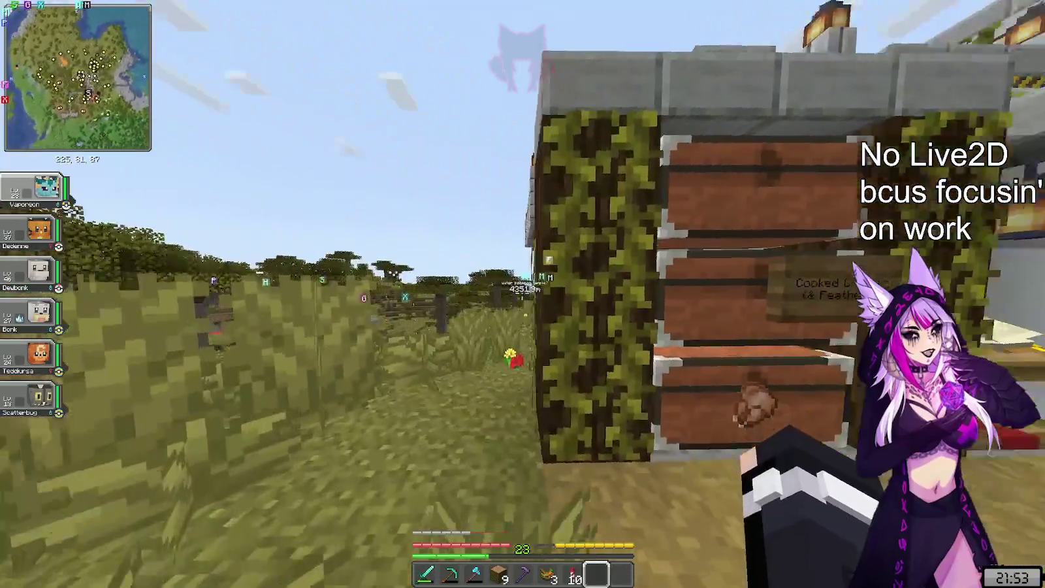
key("w")
key("w")
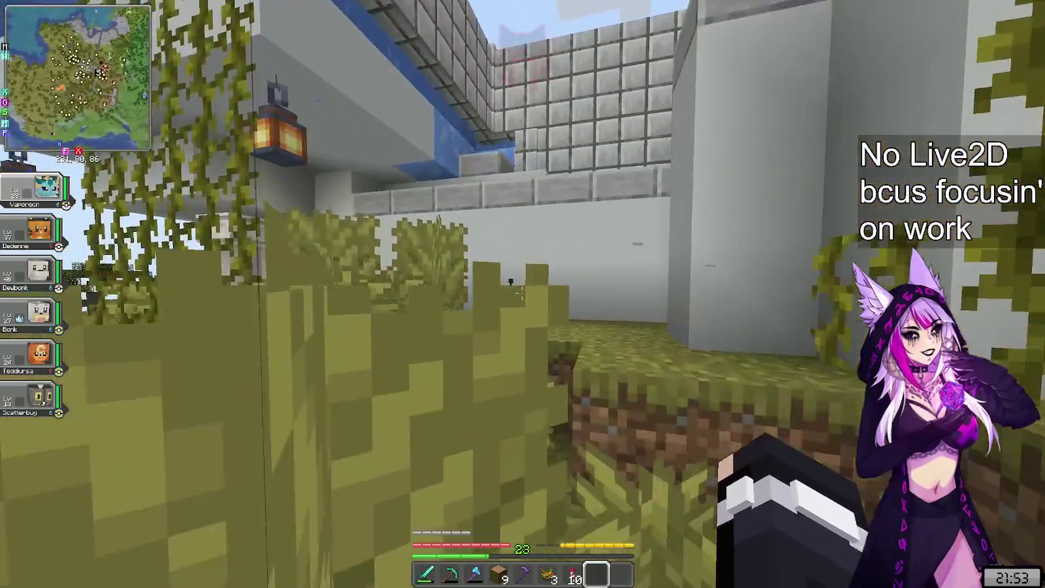
key("w")
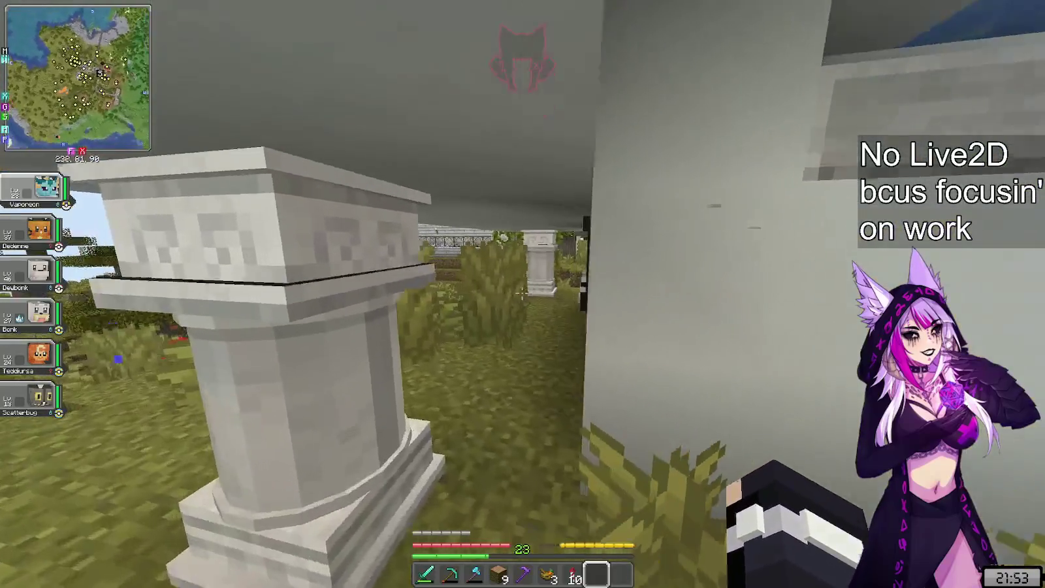
- Cross the savanna to the lava pool and recall the spawn-check command in chat
key("w")
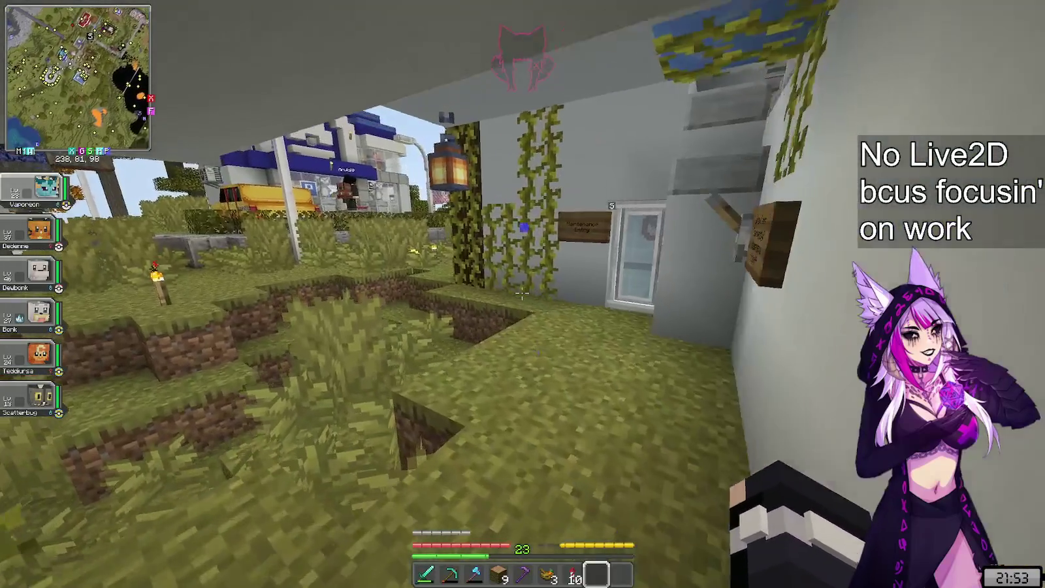
key("w")
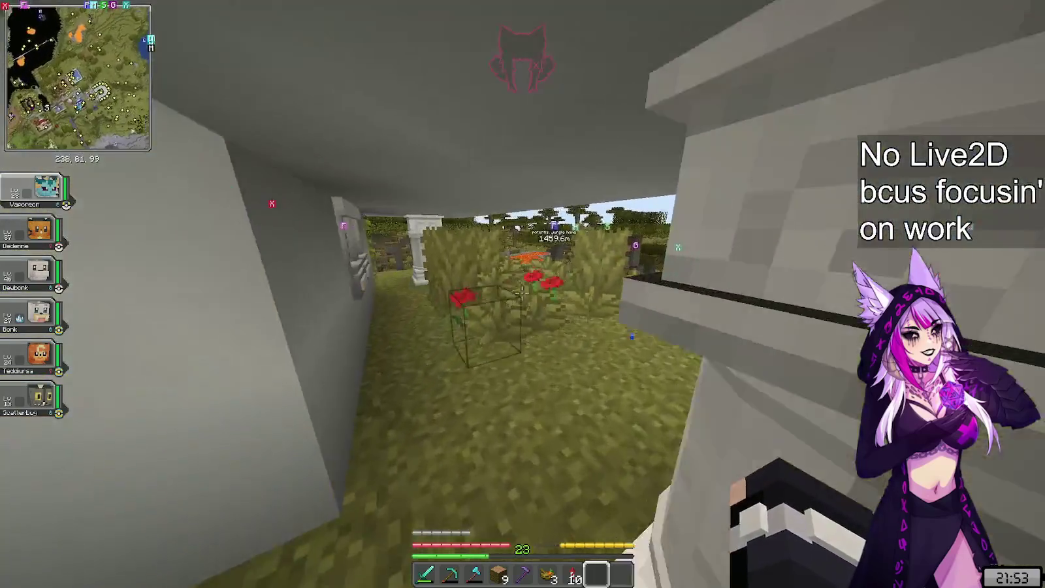
key("w")
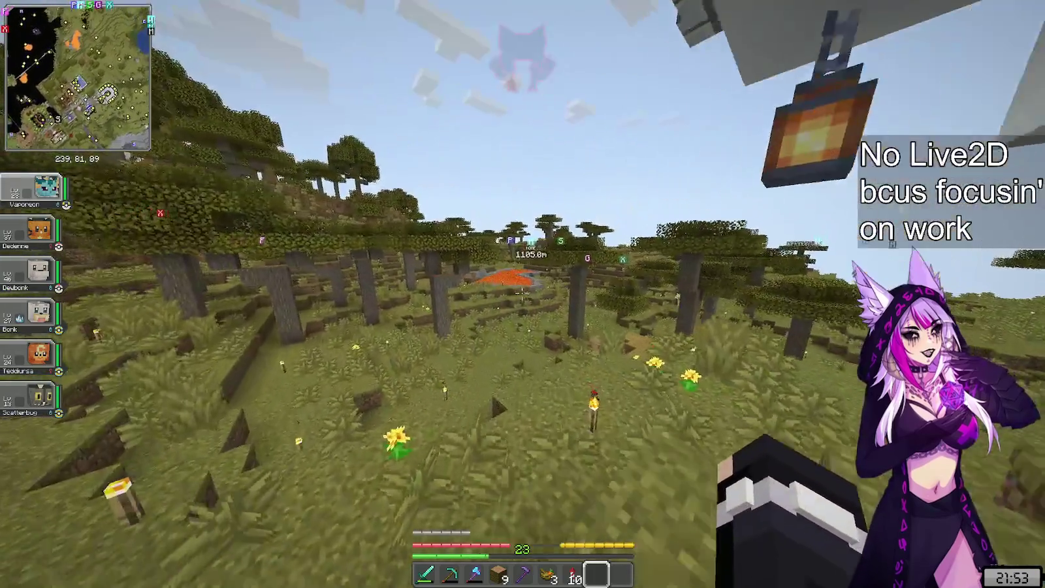
key("w")
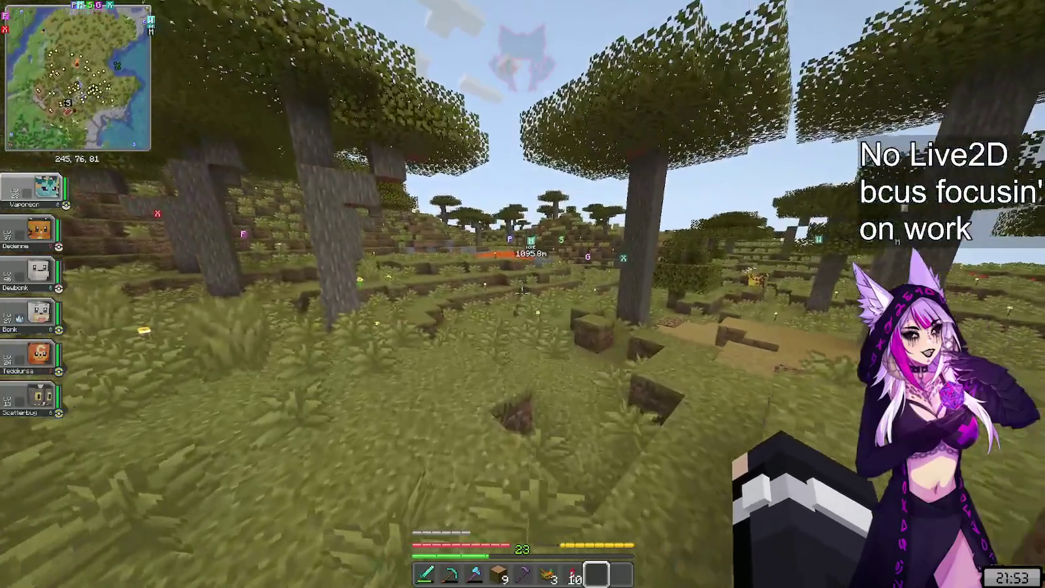
key("w")
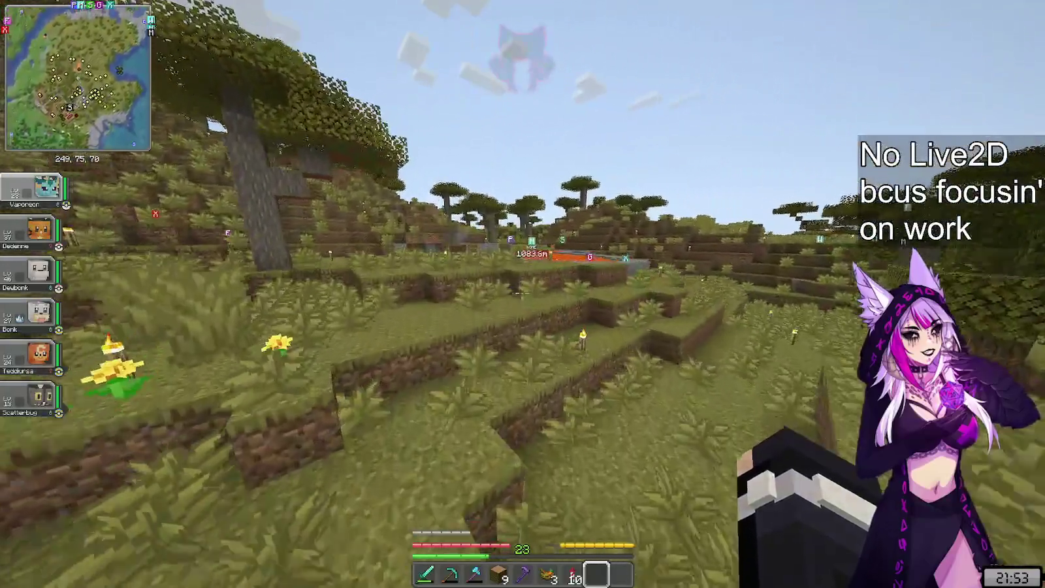
key("w")
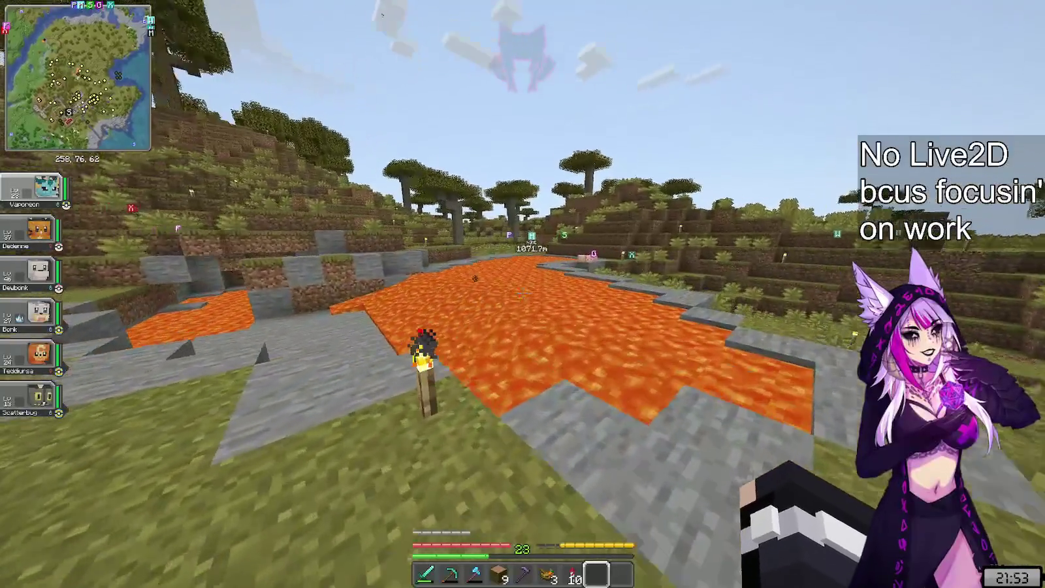
key("t")
key("Up")
- Run /checkspawn twice beside the lava pool, walking along its edge between checks
key("Return")
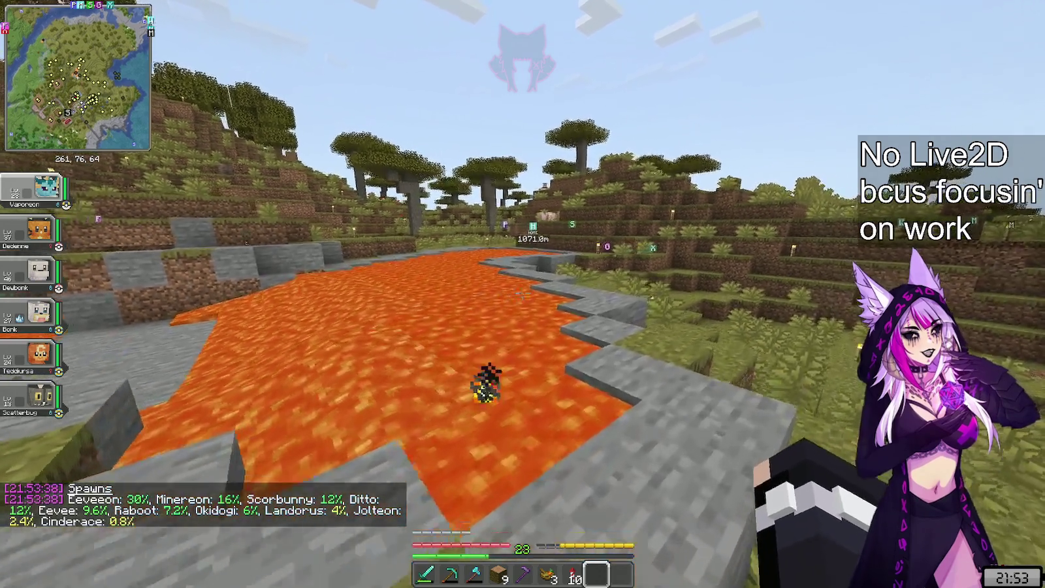
key("w")
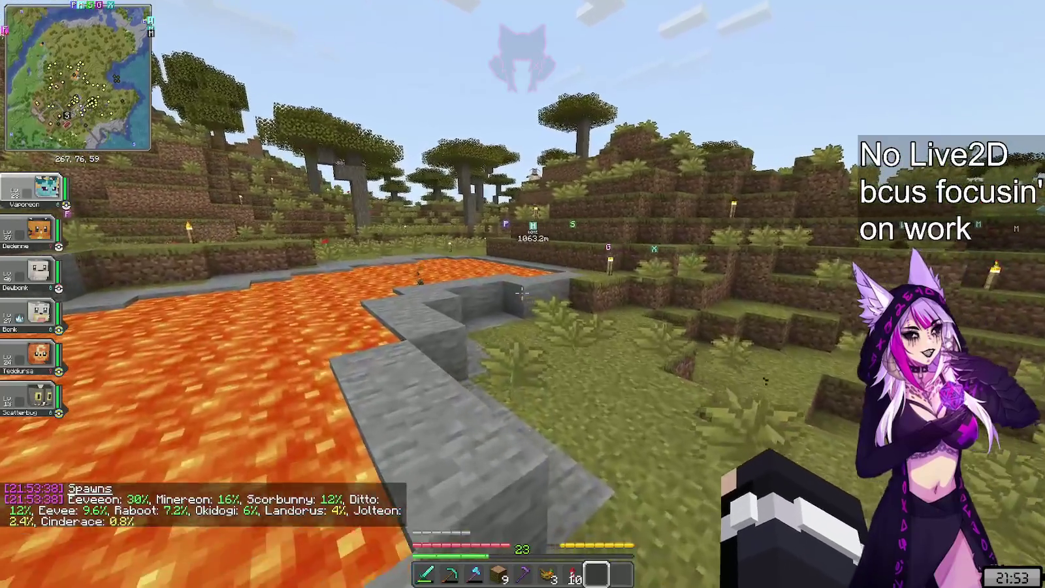
key("t")
key("Up")
key("Return")
- Walk past the lava pool, climb the terraces and hillside, then return to the stone rim
key("w")
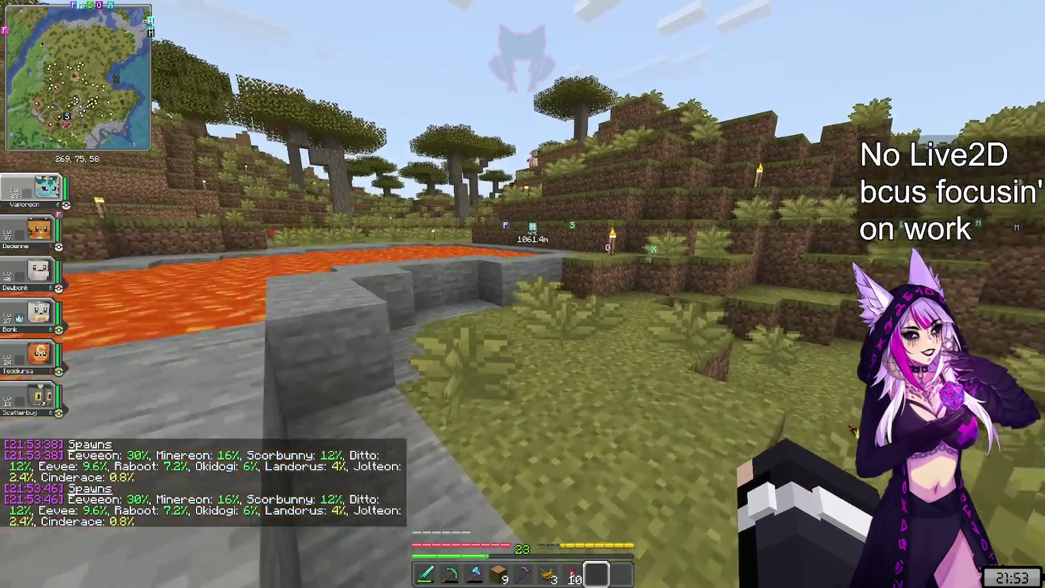
key("w")
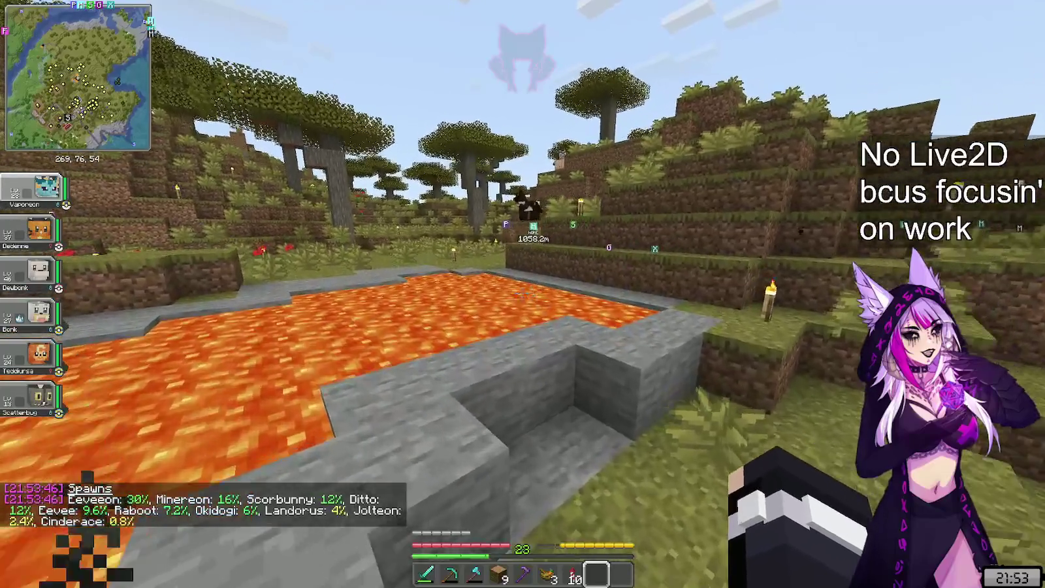
key("w")
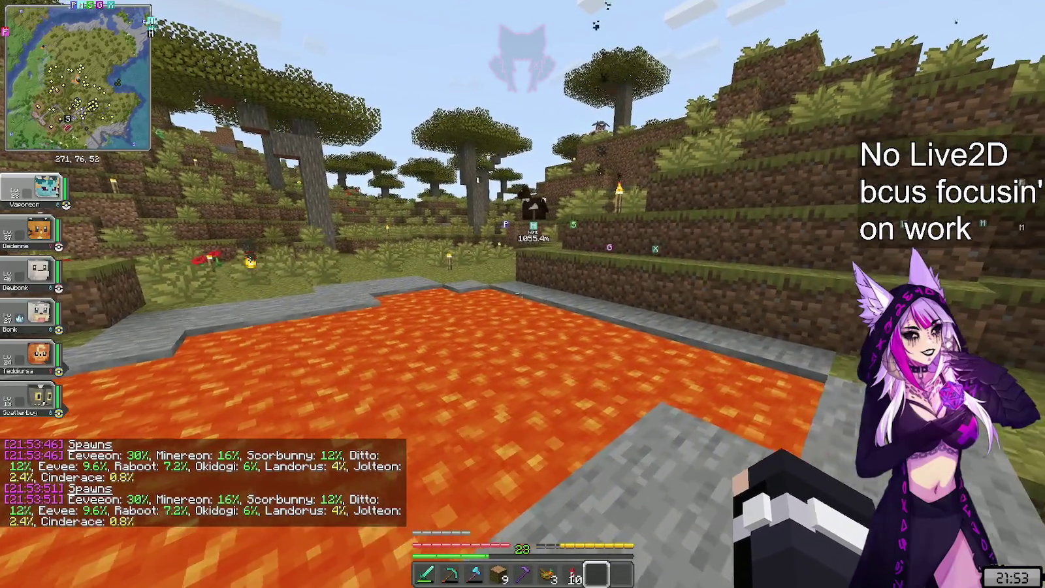
key("w")
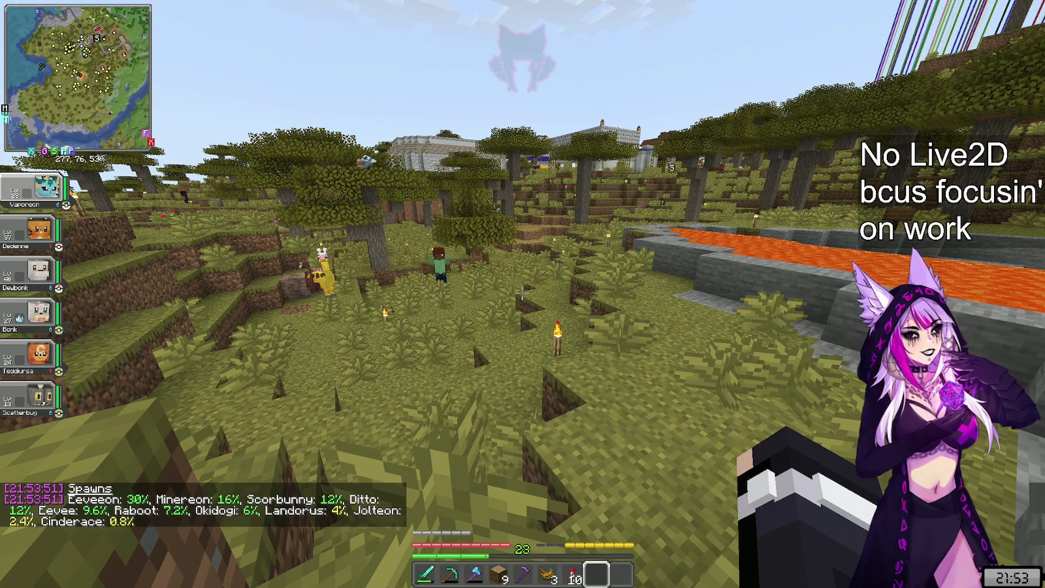
key("w")
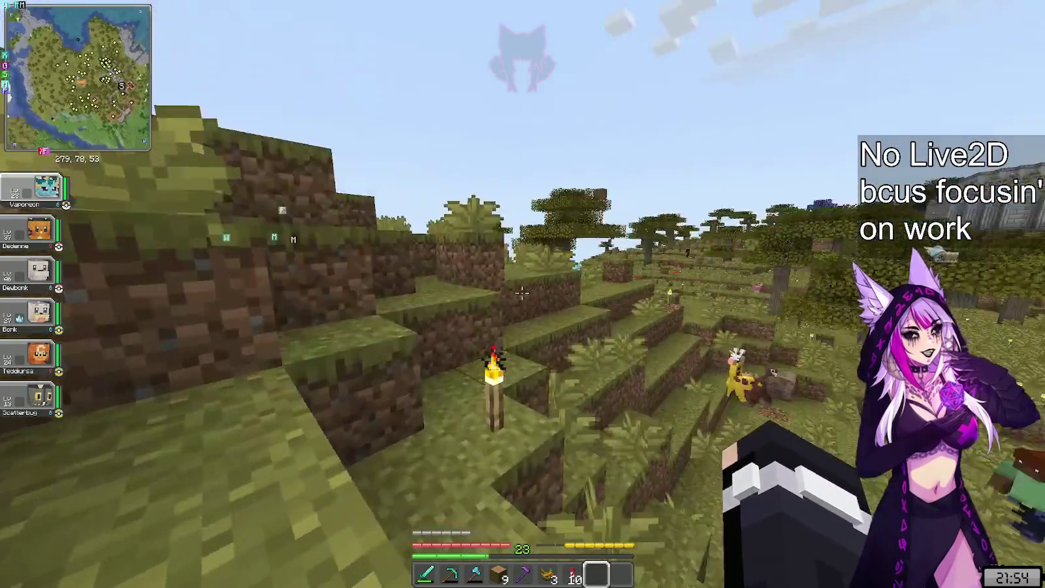
key("w")
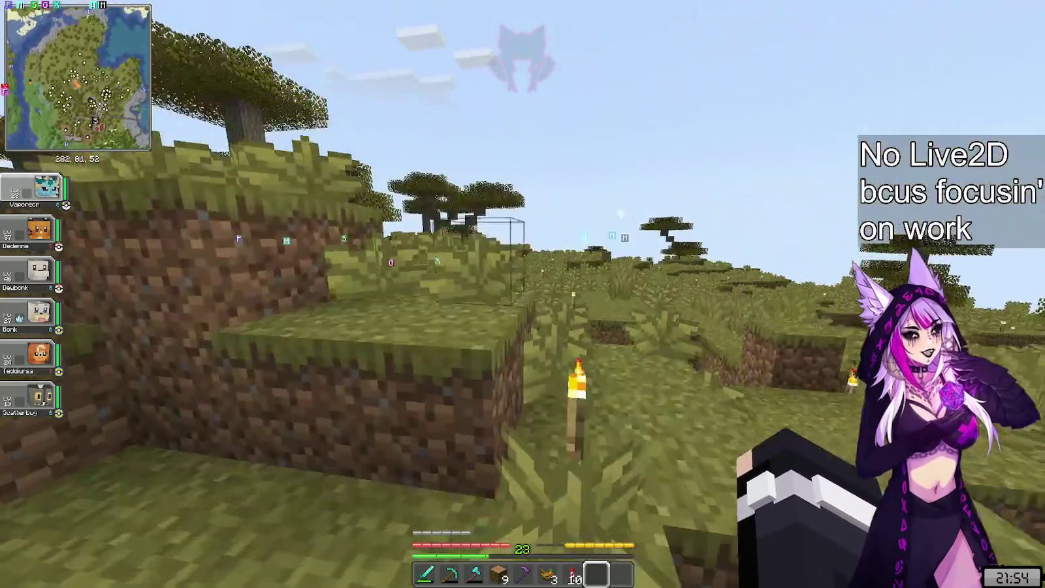
key("w")
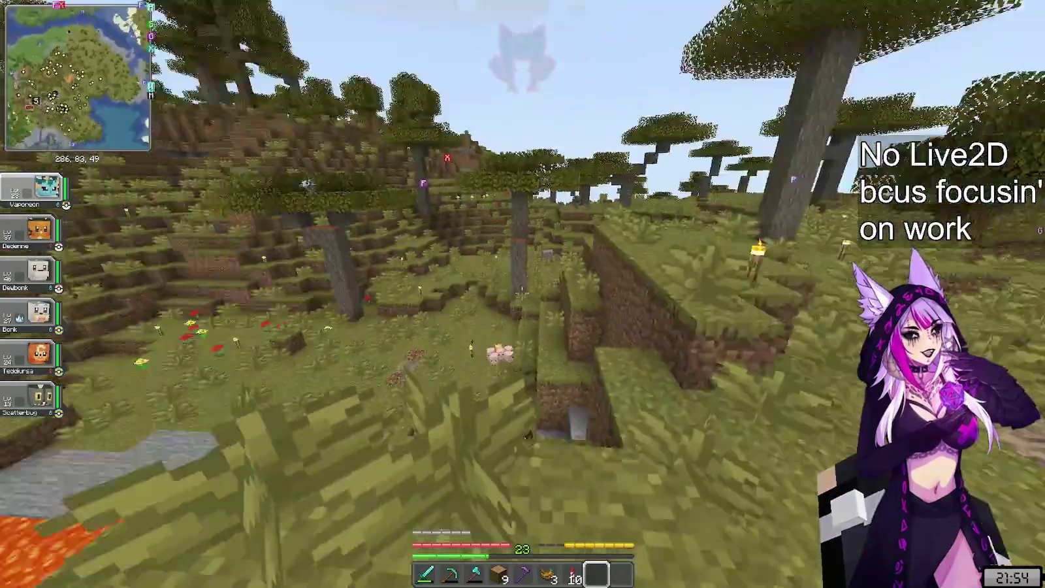
key("w")
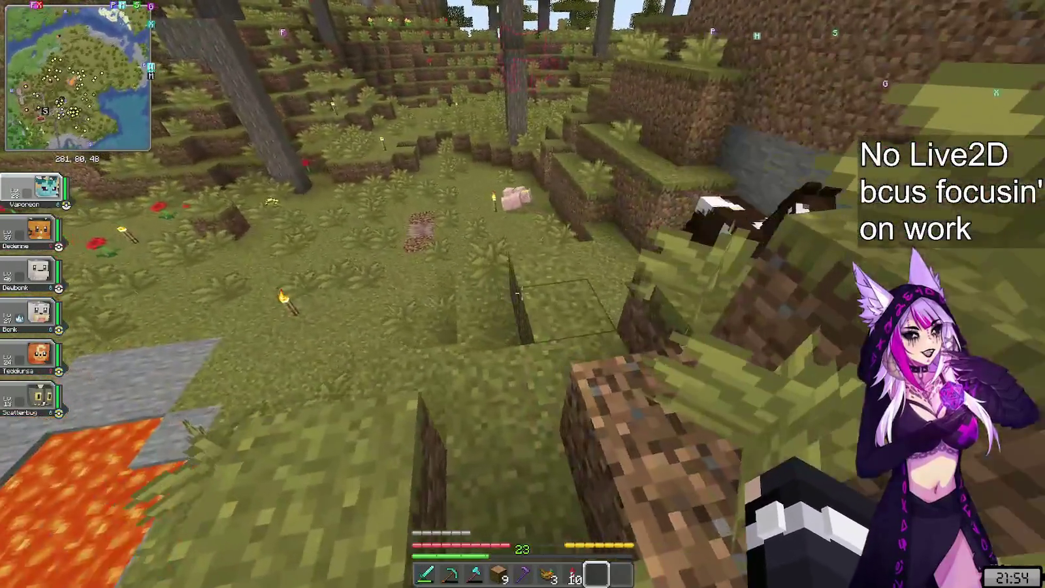
key("w")
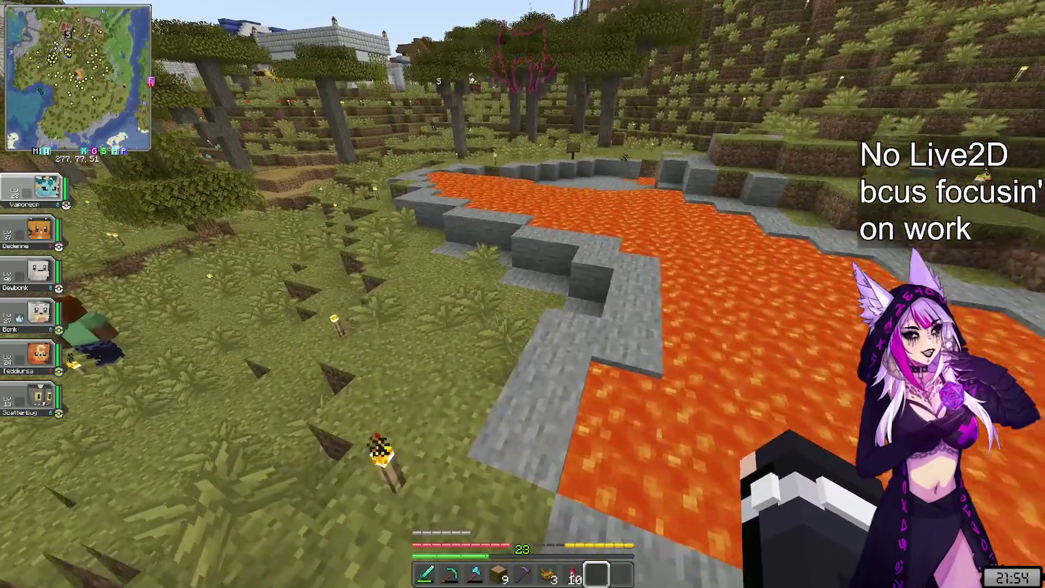
key("w")
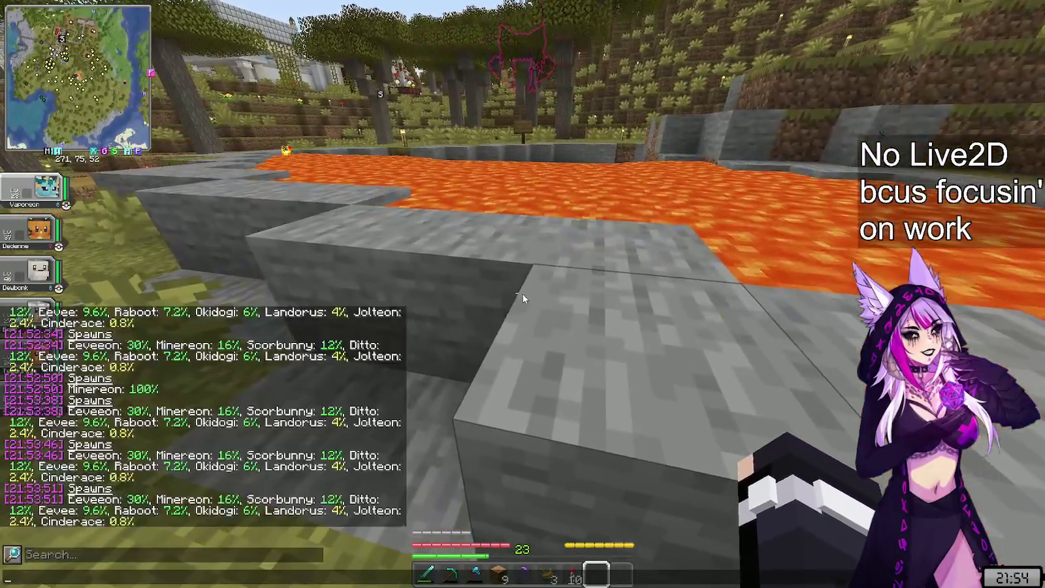
- Run another spawn check from the pool's stone rim, then head off toward the savanna trees
key("w")
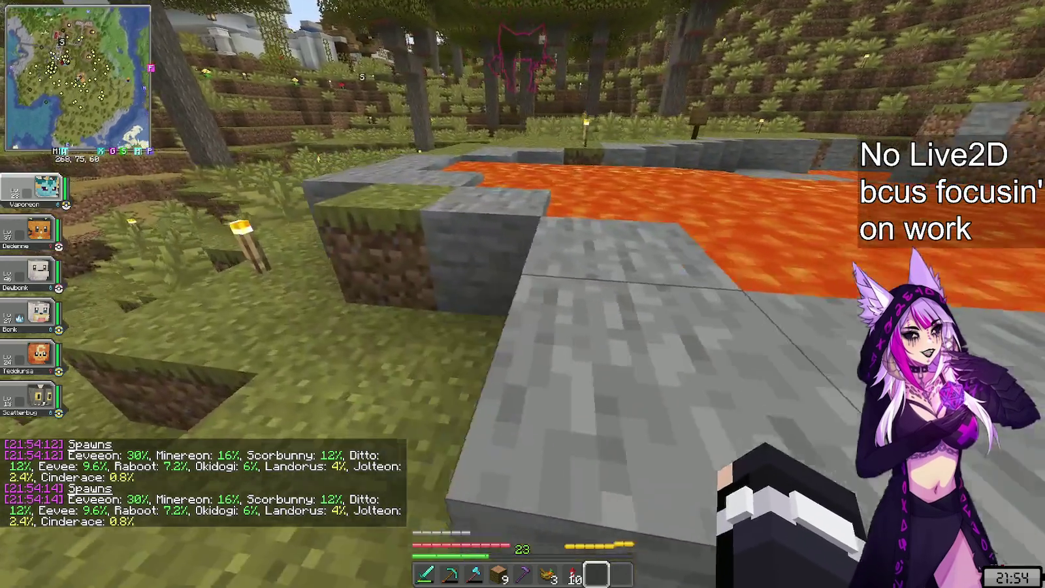
key("w")
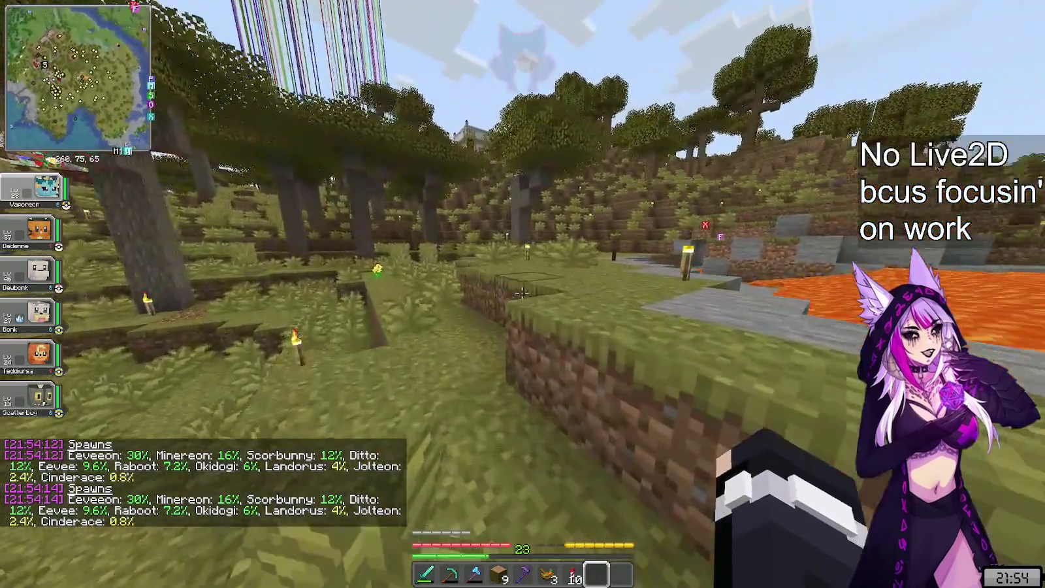
key("w")
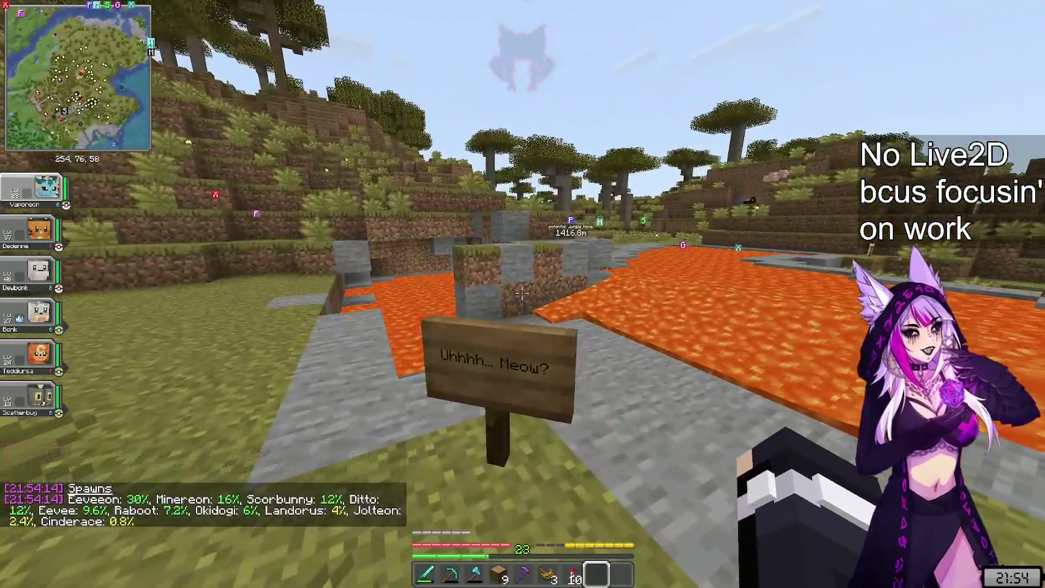
- Walk under the savanna trees, up the grass ledge, and along the path past the houses
key("w")
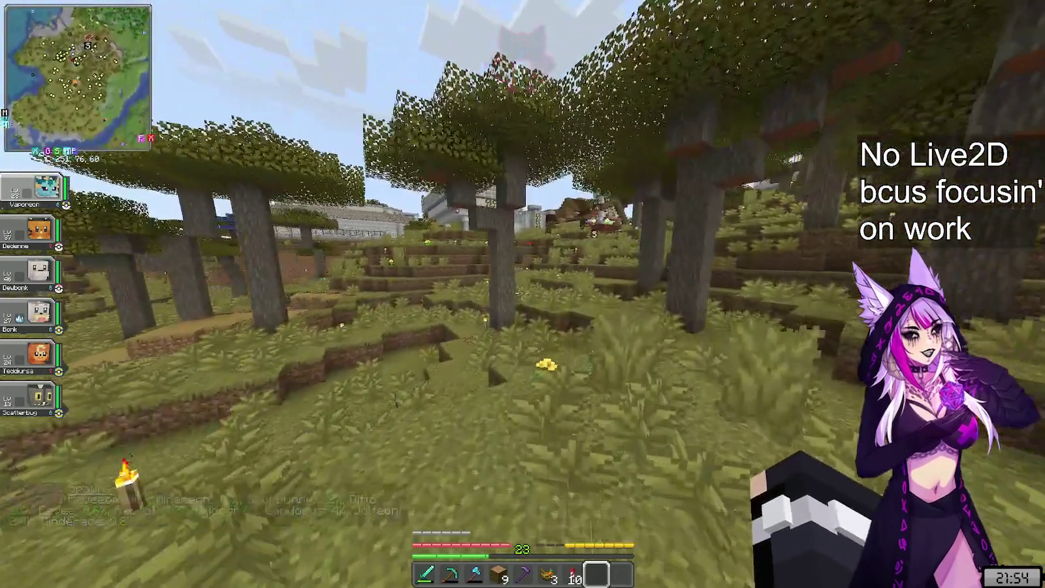
key("w")
key("w")
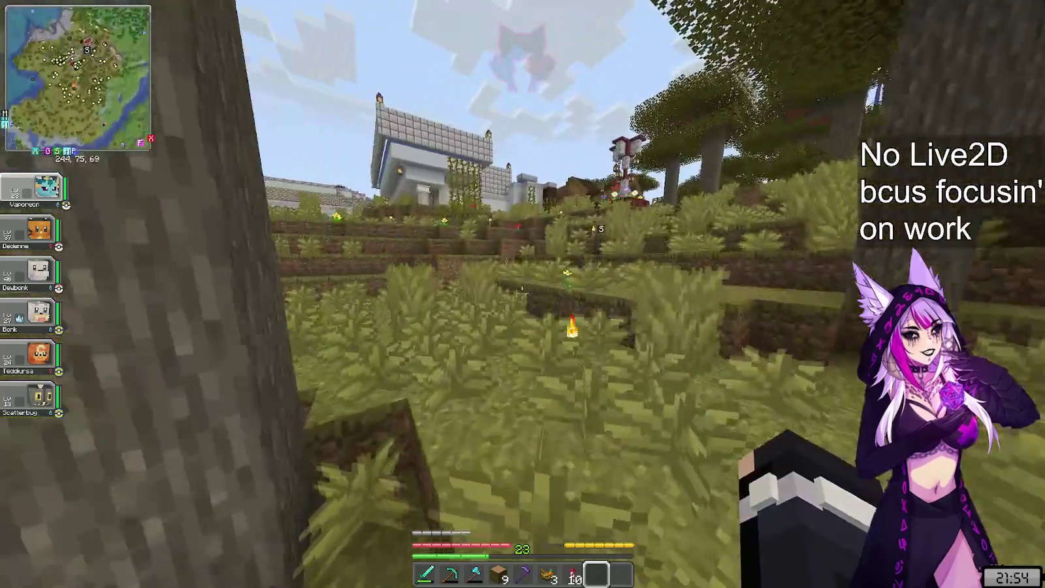
key("w")
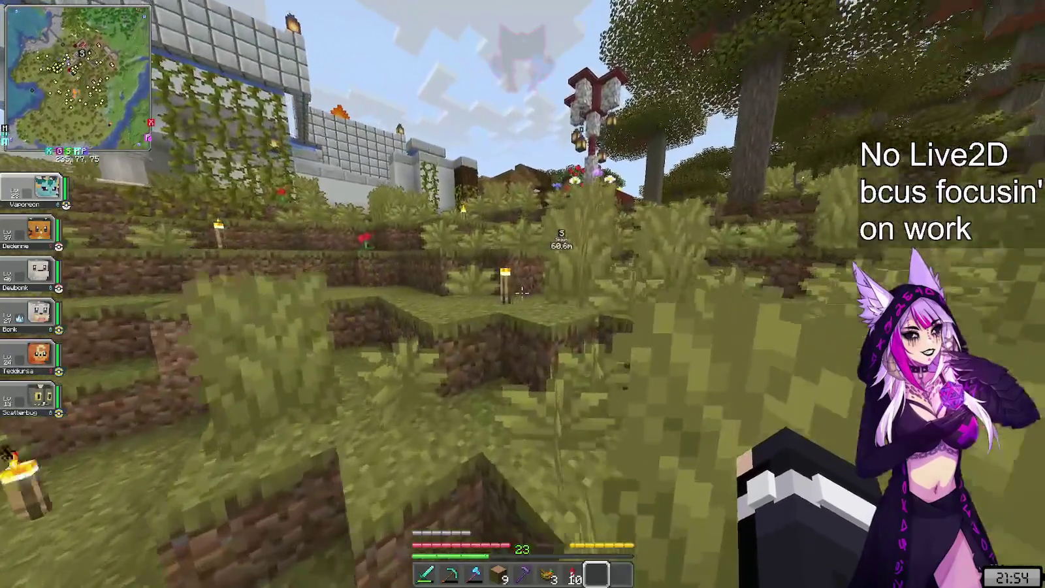
key("w")
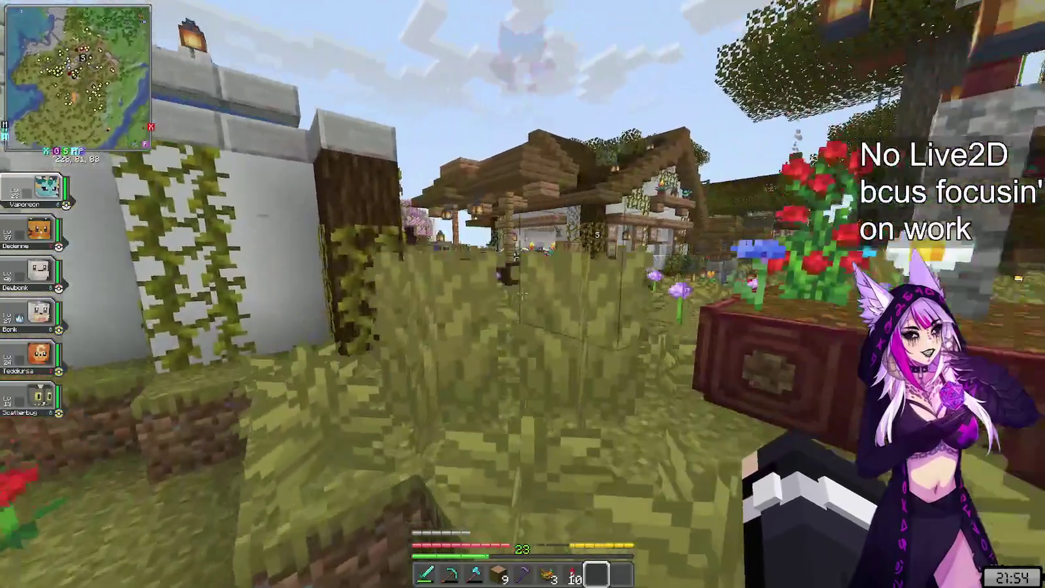
key("w")
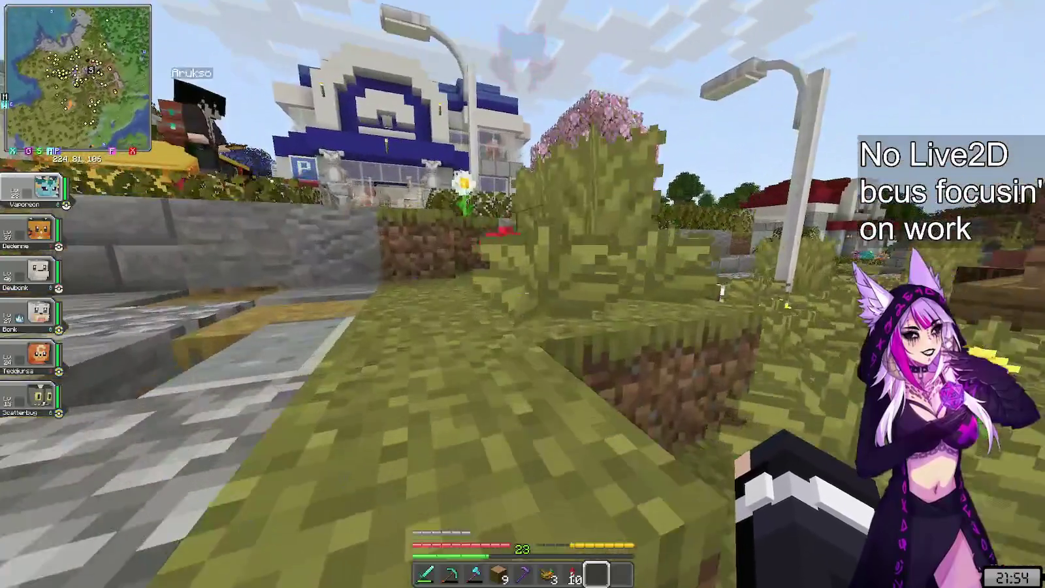
key("w")
key("w")
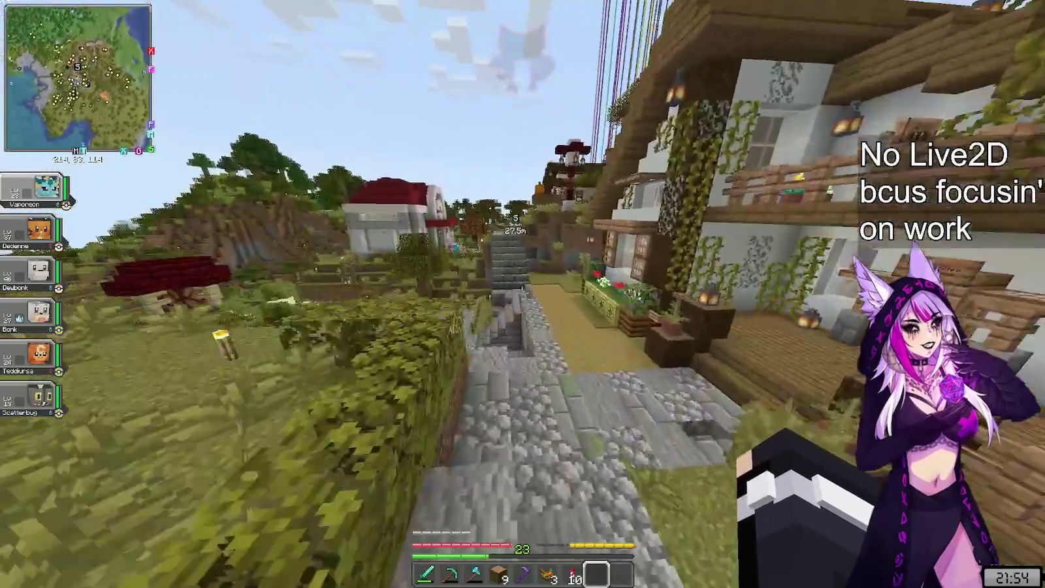
key("w")
key("w")
key("w")
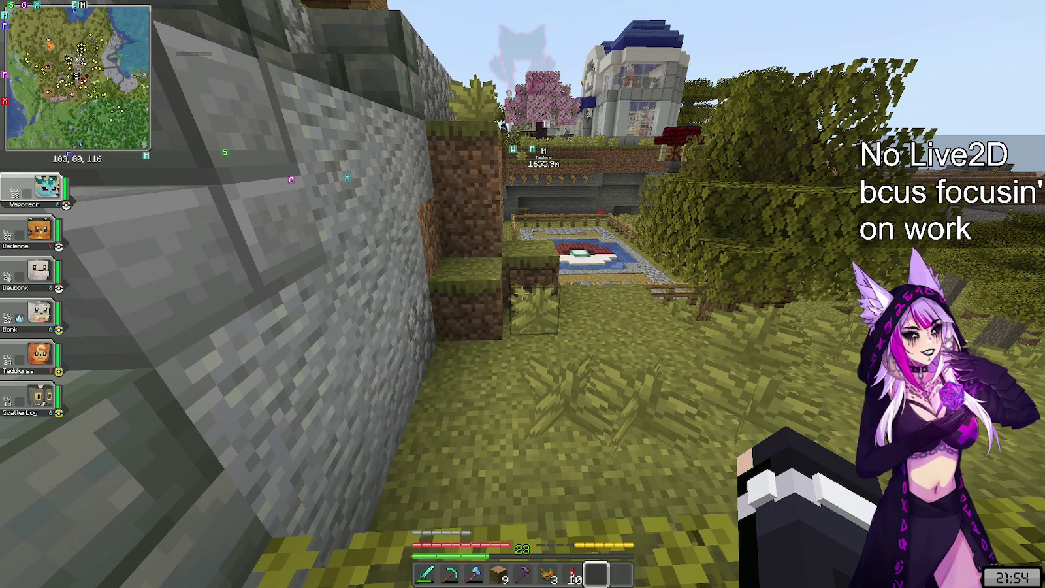
- Cross the grass field and hillside onto the flat stone area beside the low walls
key("w")
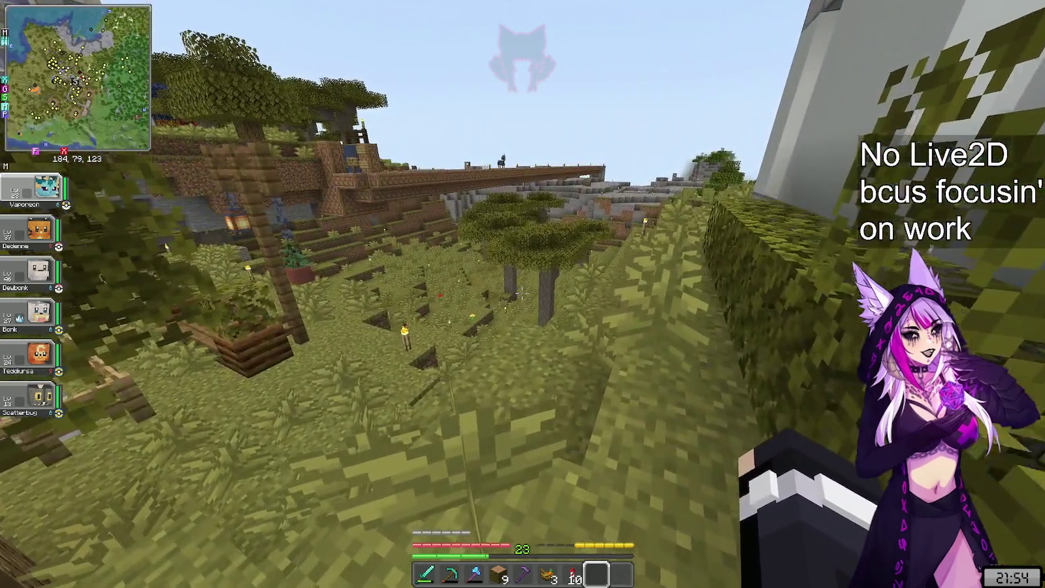
key("w")
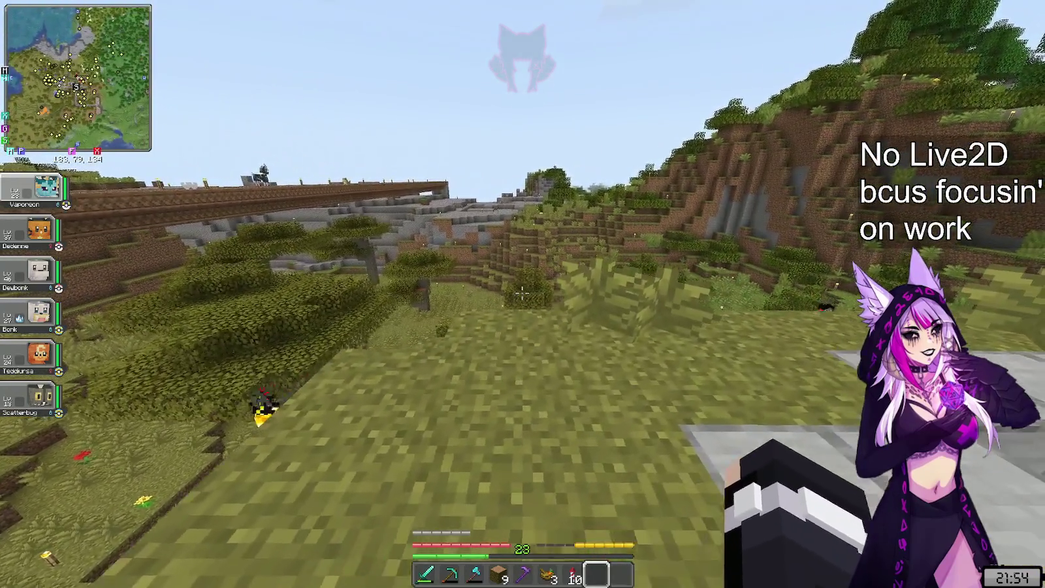
key("w")
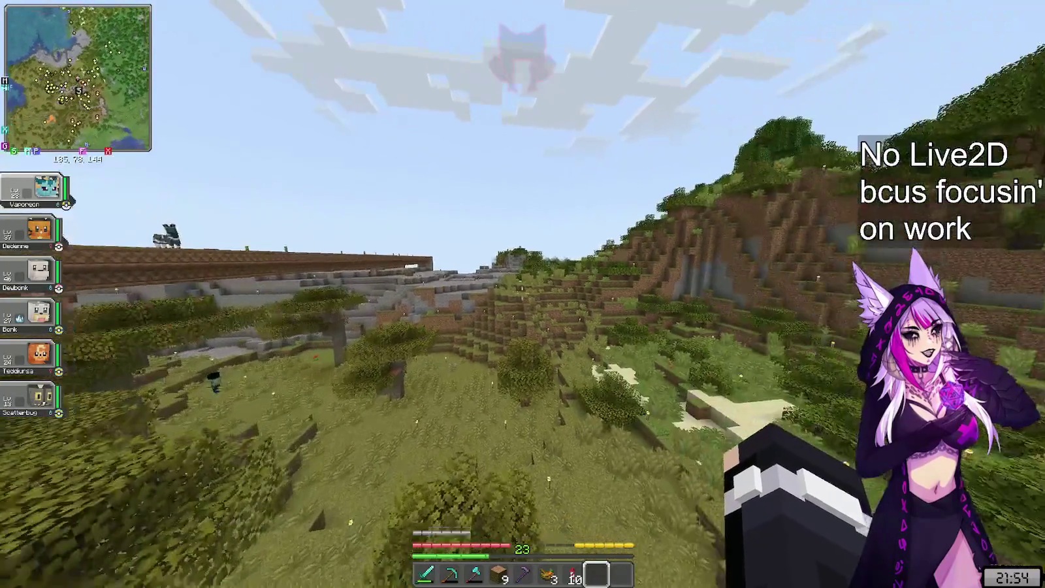
key("w")
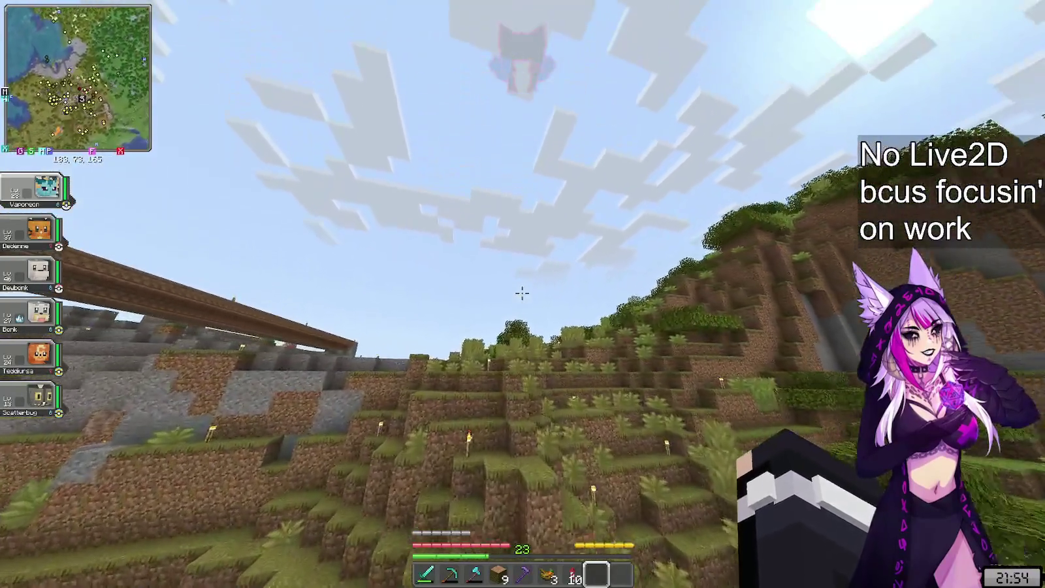
key("w")
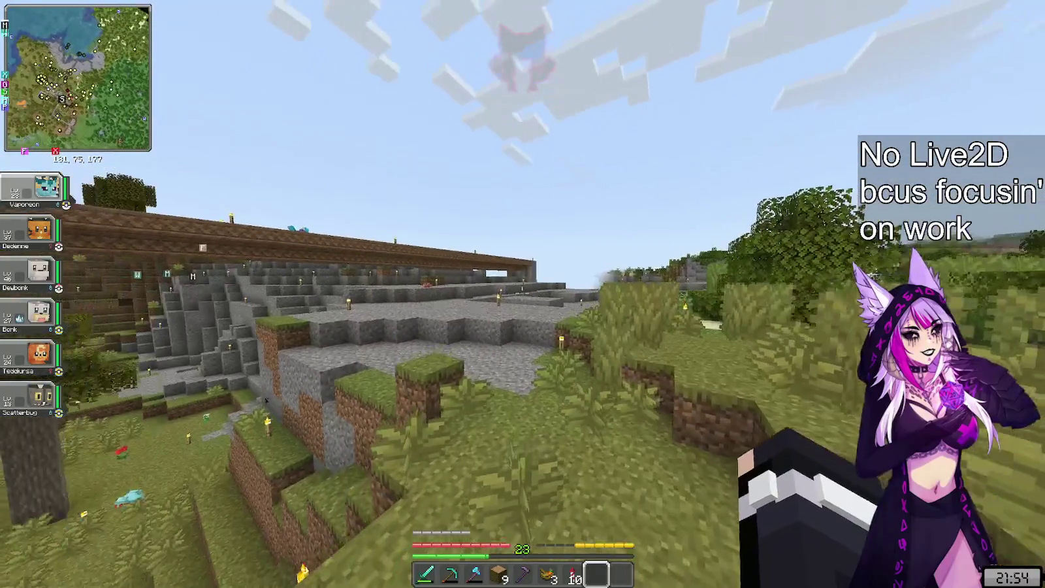
key("w")
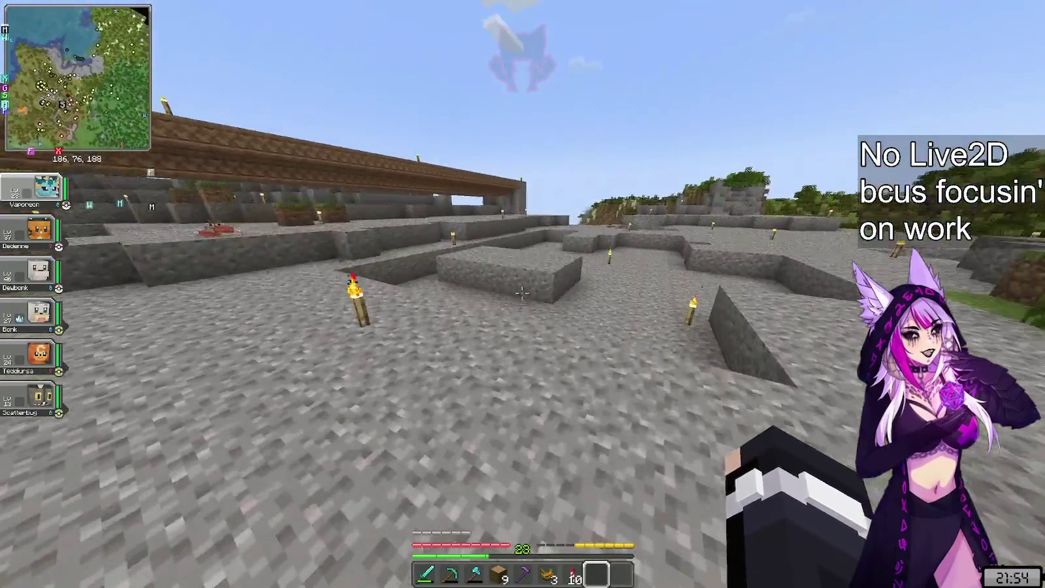
key("w")
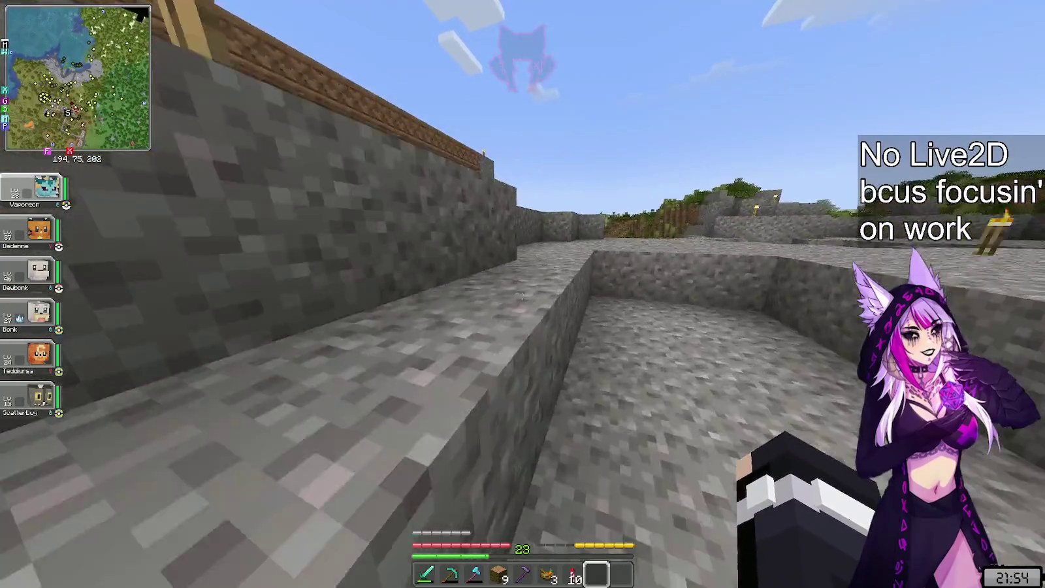
- Drop down to the lake and run /checkspawn ultra-rare, showing Eeveeon 38.46% and Lapras 25.64%
key("w")
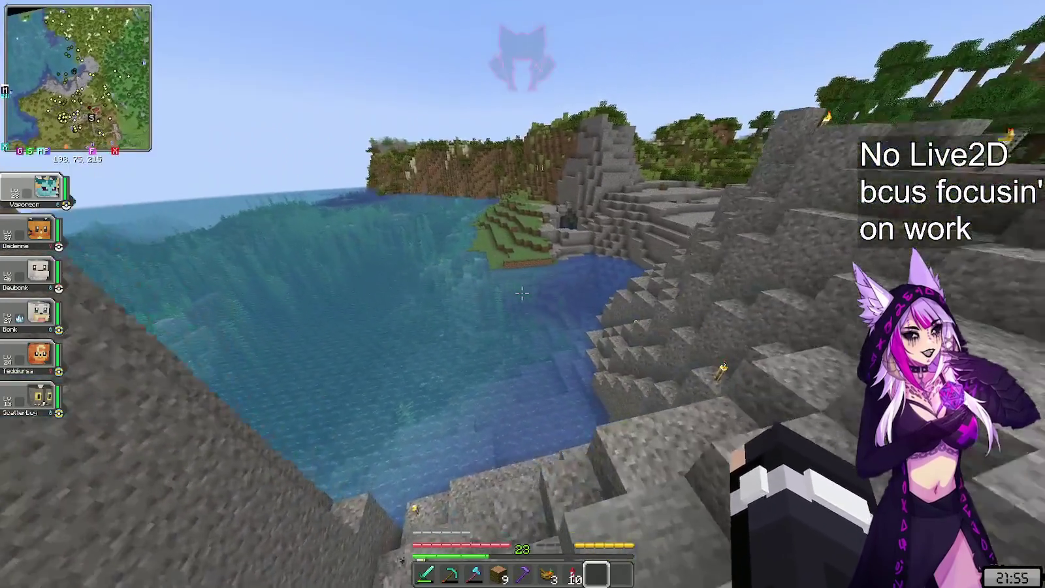
key("w")
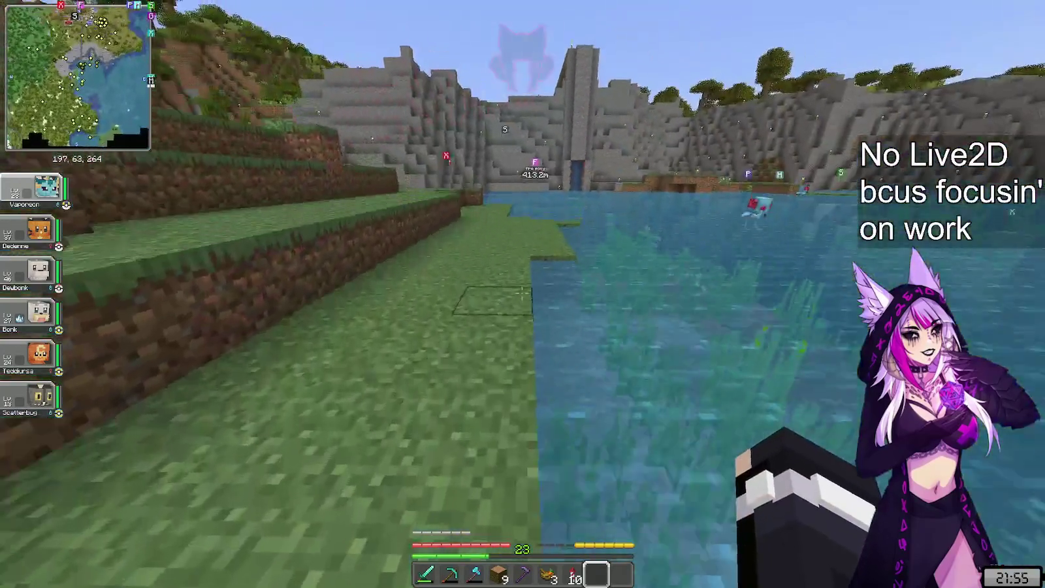
key("t")
key("Return")
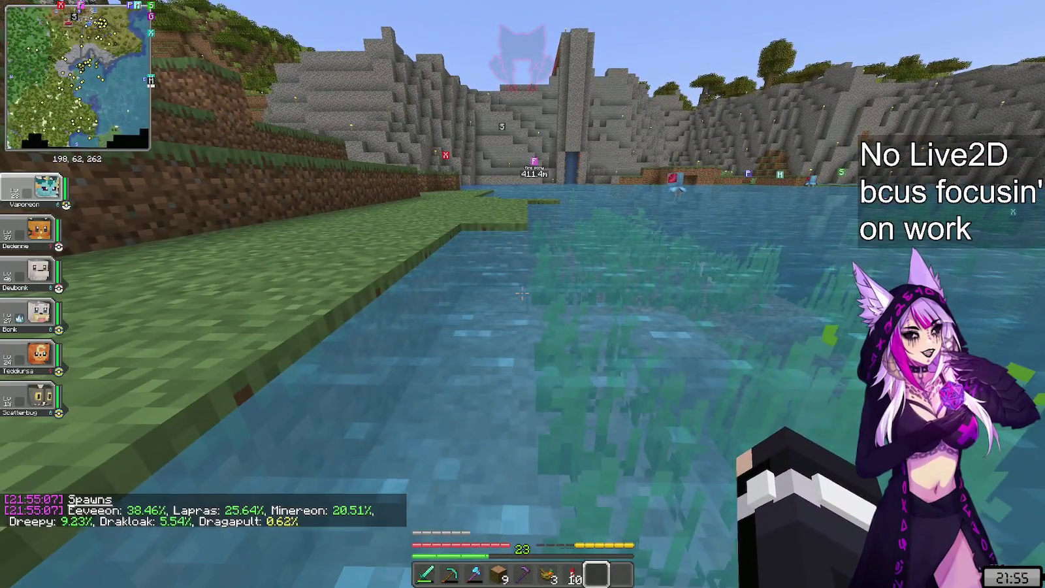
- Walk along the shoreline and wade out into the lake until submerged
key("w")
key("a")
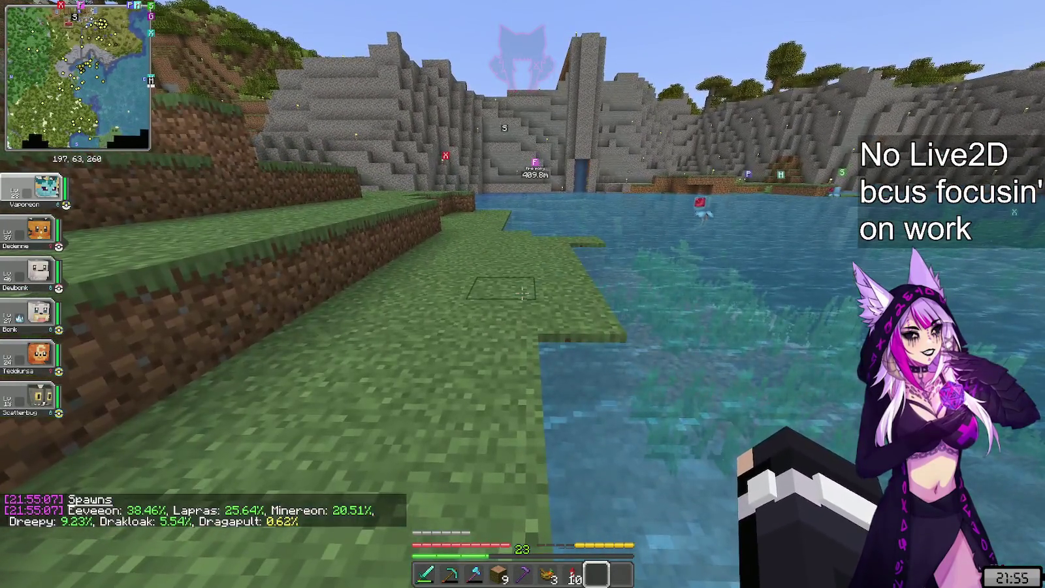
key("w")
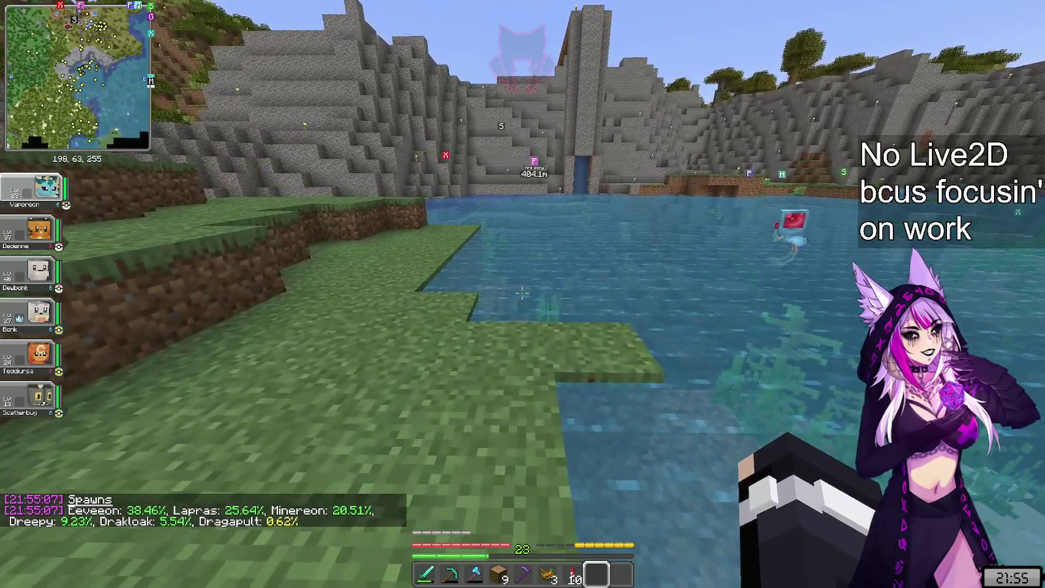
key("w")
key("a")
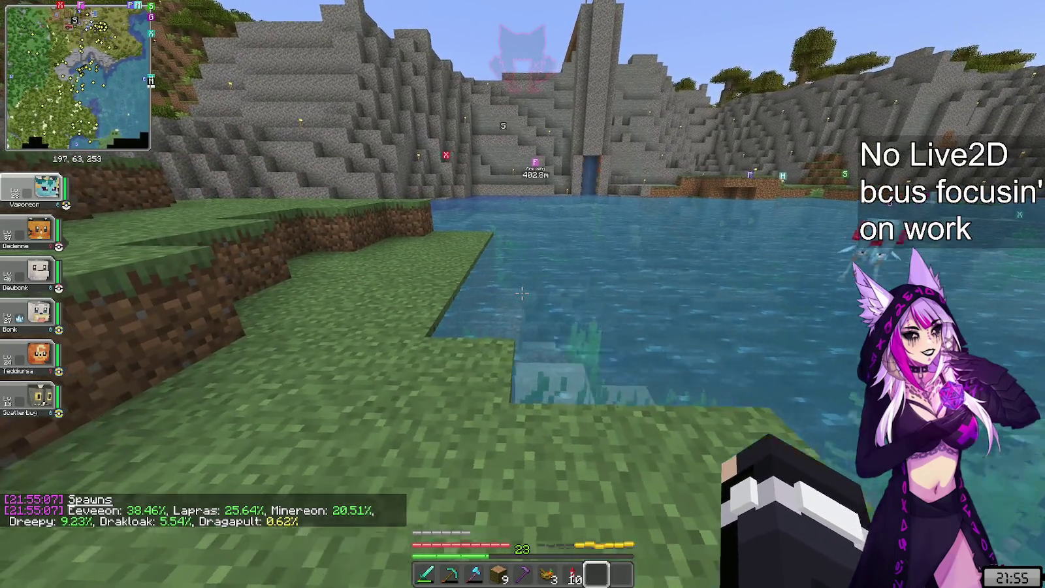
key("w")
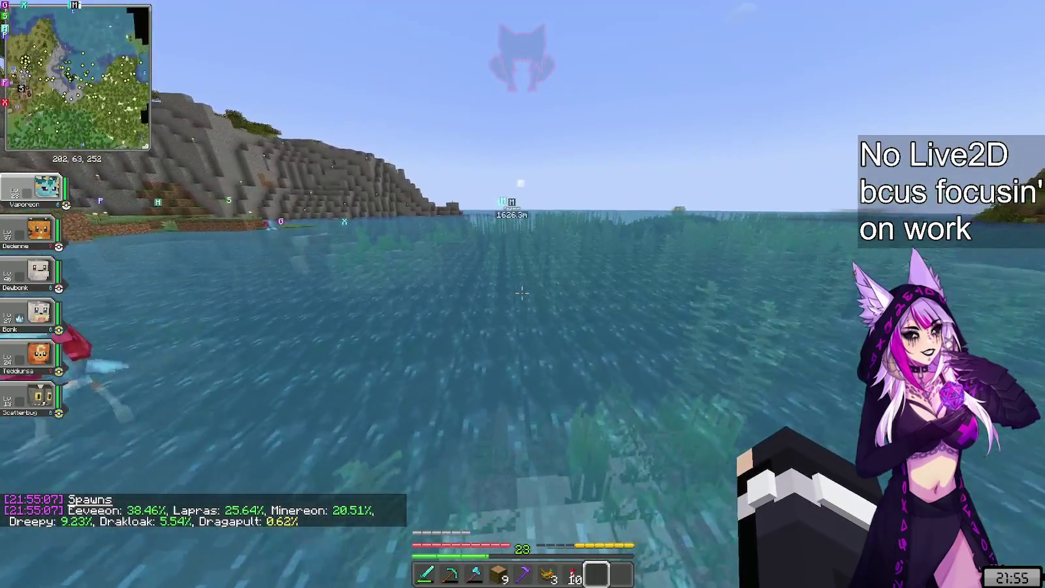
- Rerun /checkspawn ultra-rare twice underwater, each returning nothing can spawn here
key("t")
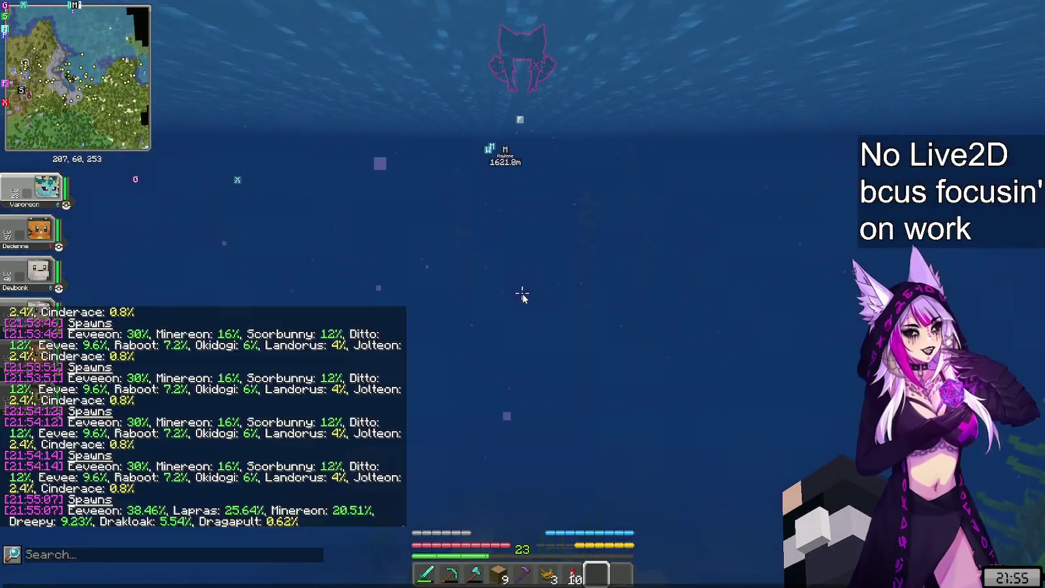
key("Up")
key("Return")
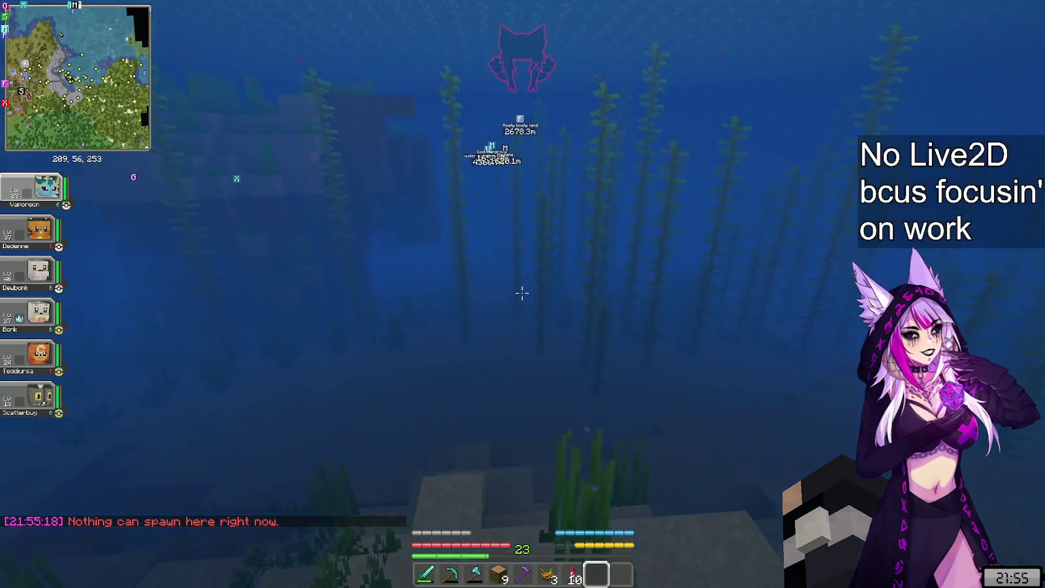
key("t")
key("Up")
key("Return")
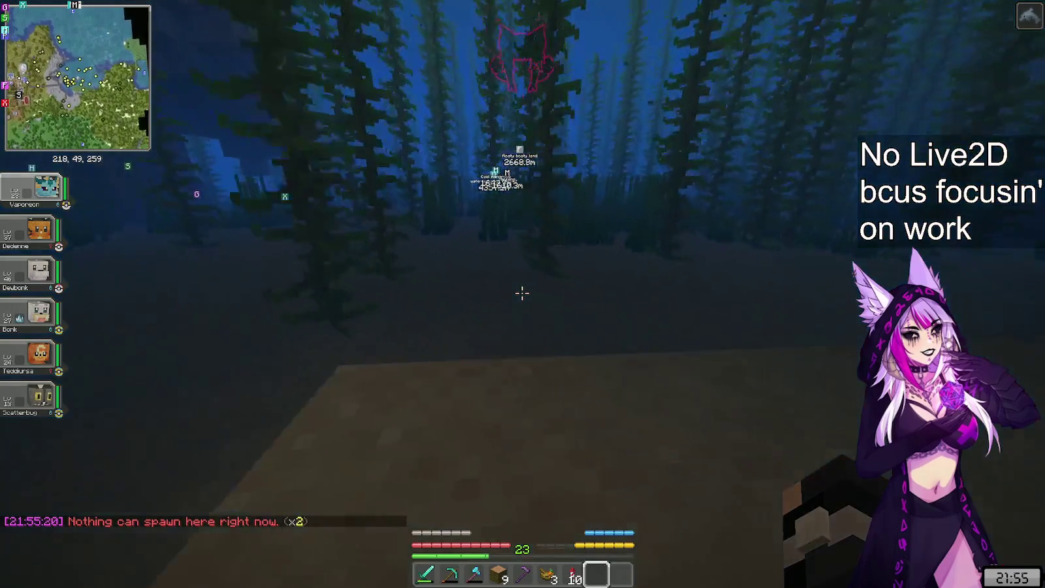
- Repeat the underwater spawn check two more times, then swim back up to the surface near shore
key("t")
key("Return")
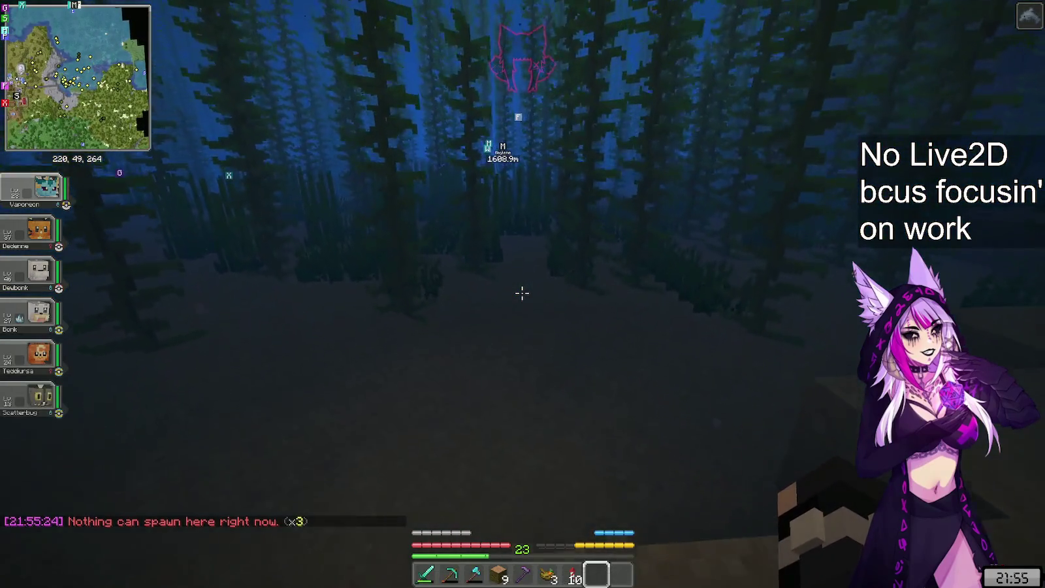
key("t")
key("Up")
key("Return")
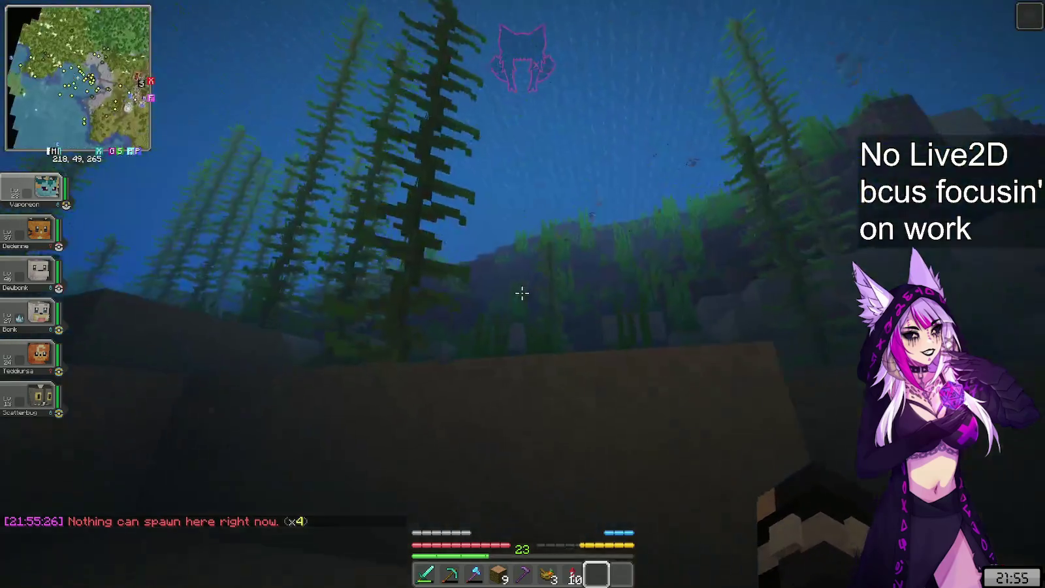
key("w")
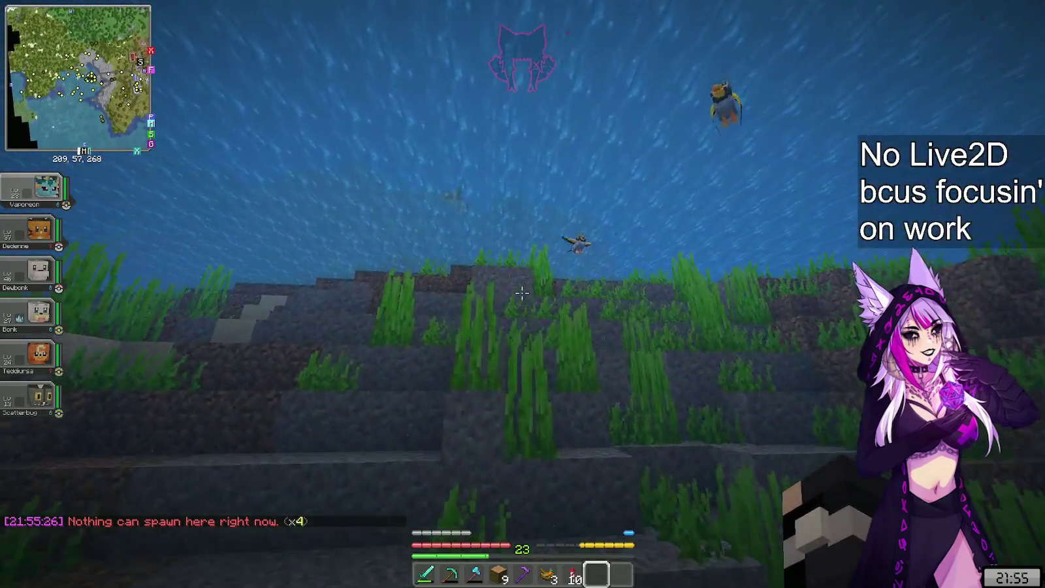
key("w")
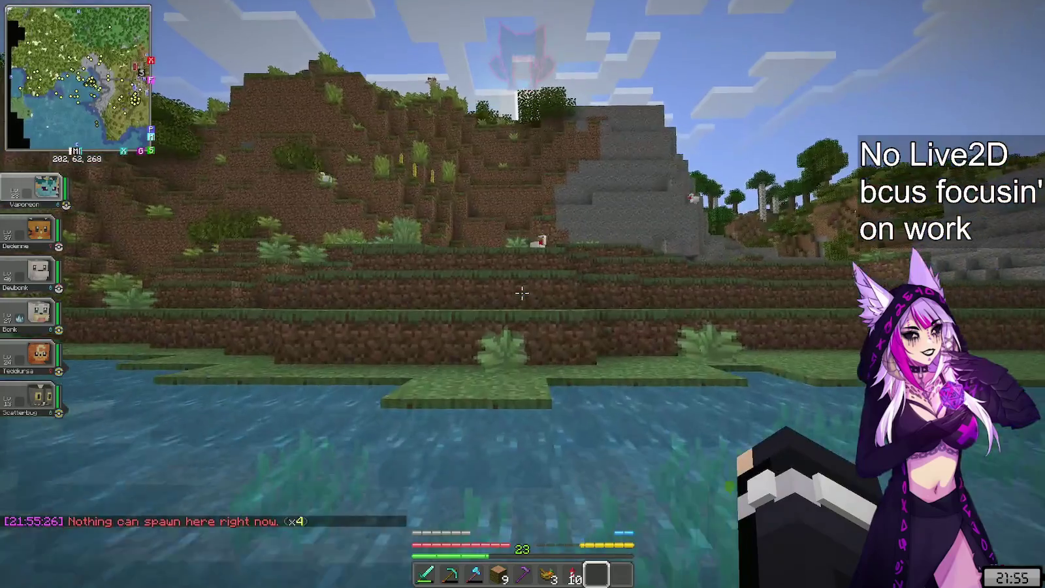
- Leave the water and walk along the shore, climbing the stone slope toward the cliff
key("w")
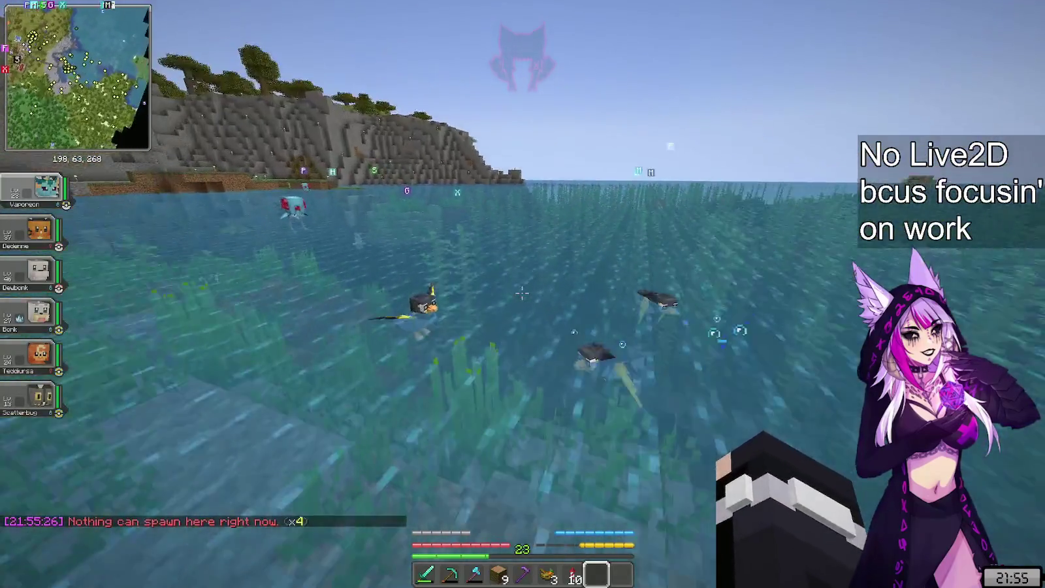
key("w")
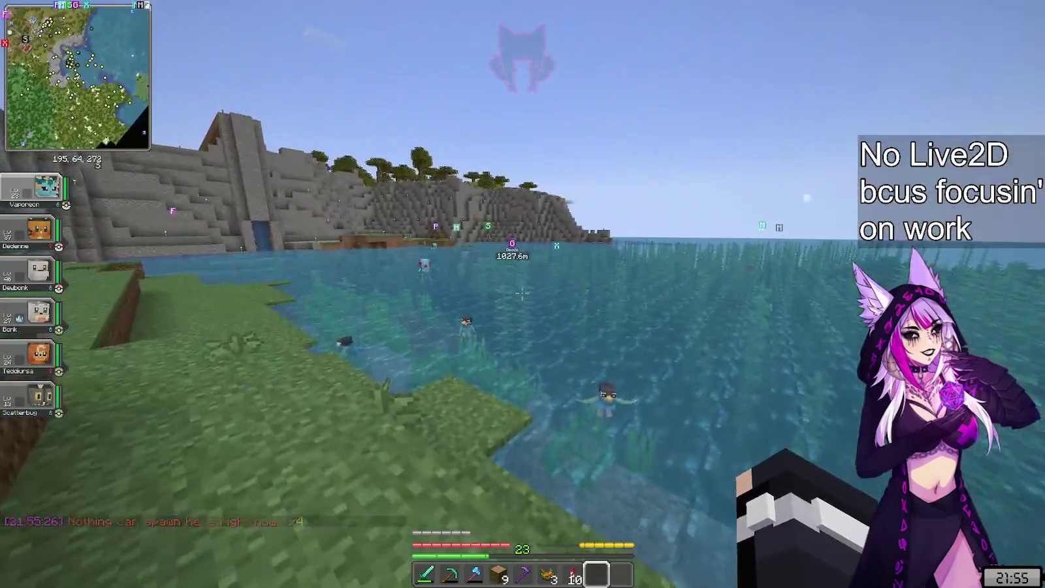
key("w")
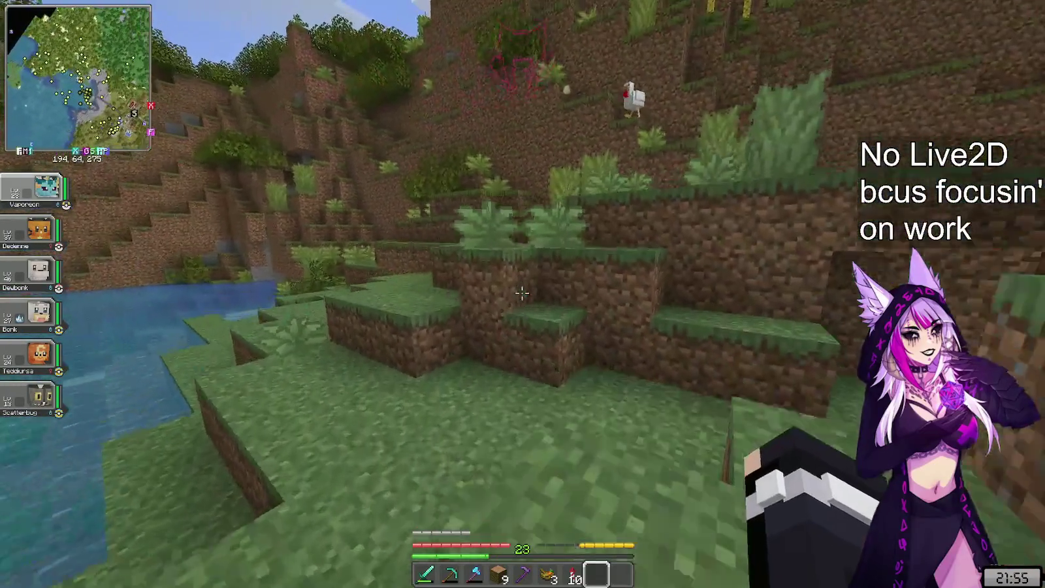
key("w")
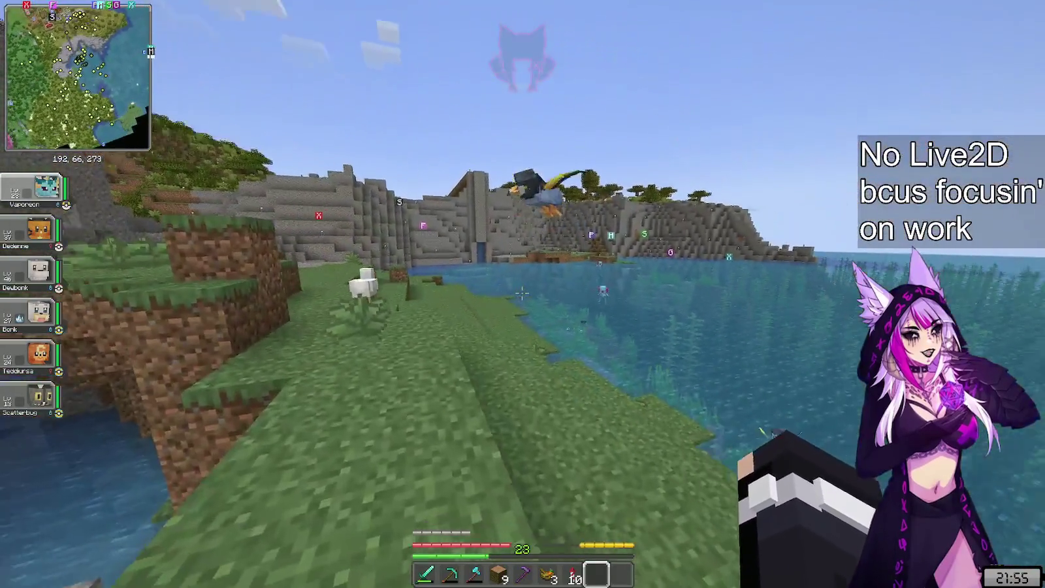
key("w")
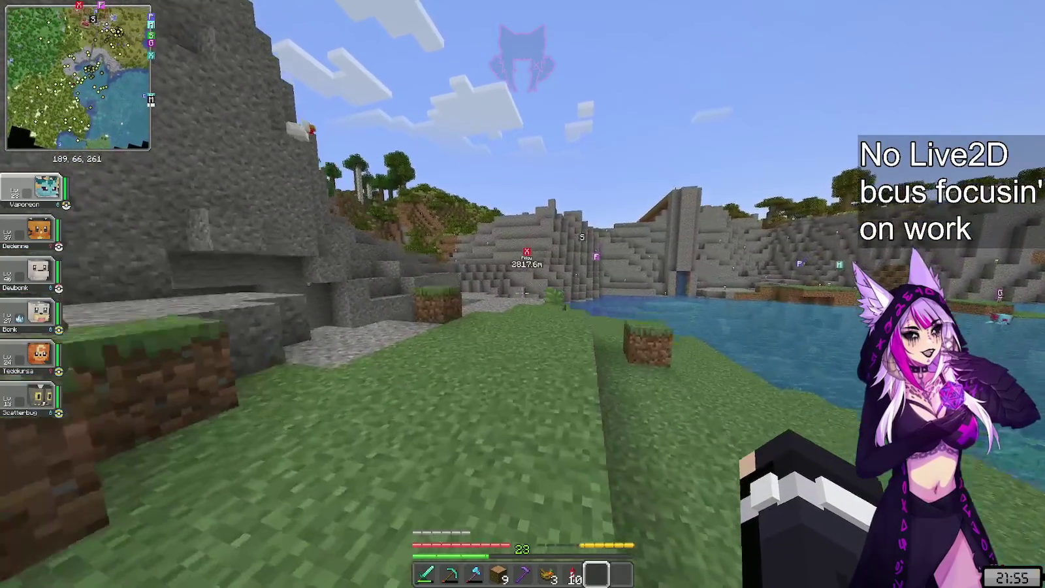
key("w")
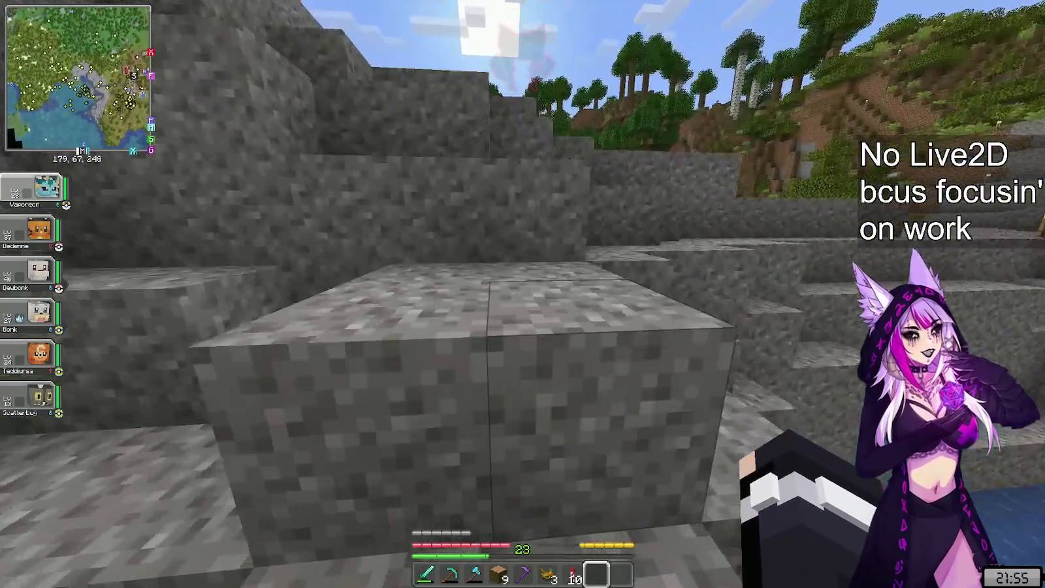
key("w")
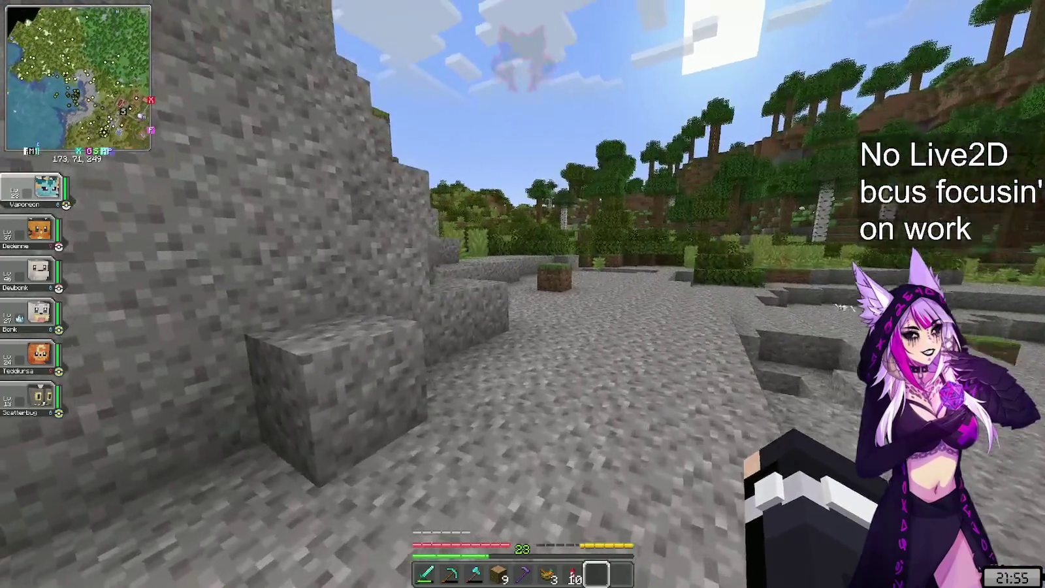
- Climb the stone cliff steps to the top, overlooking the stony beach and distant village
key("w")
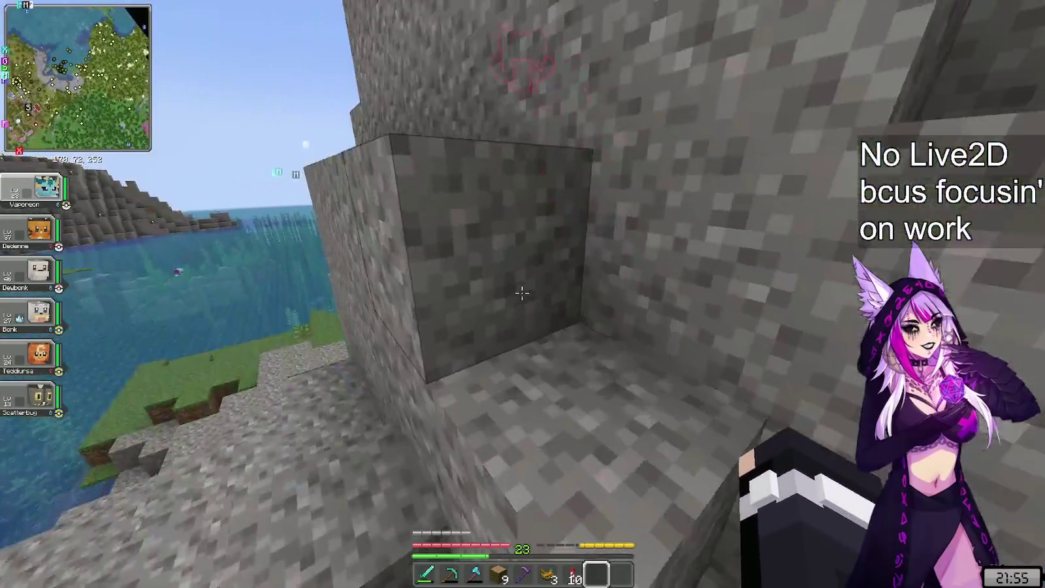
key("w")
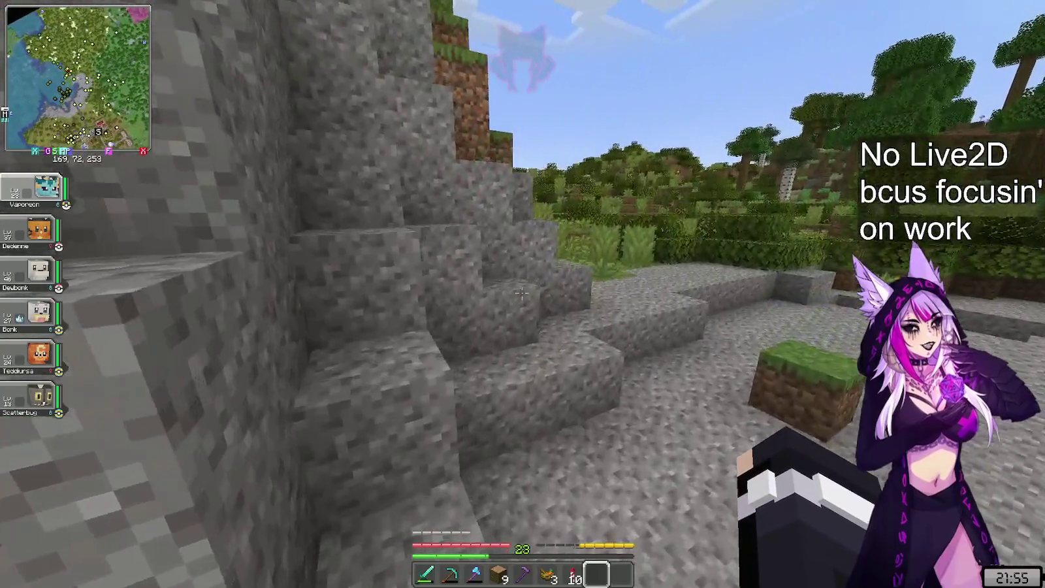
key("w")
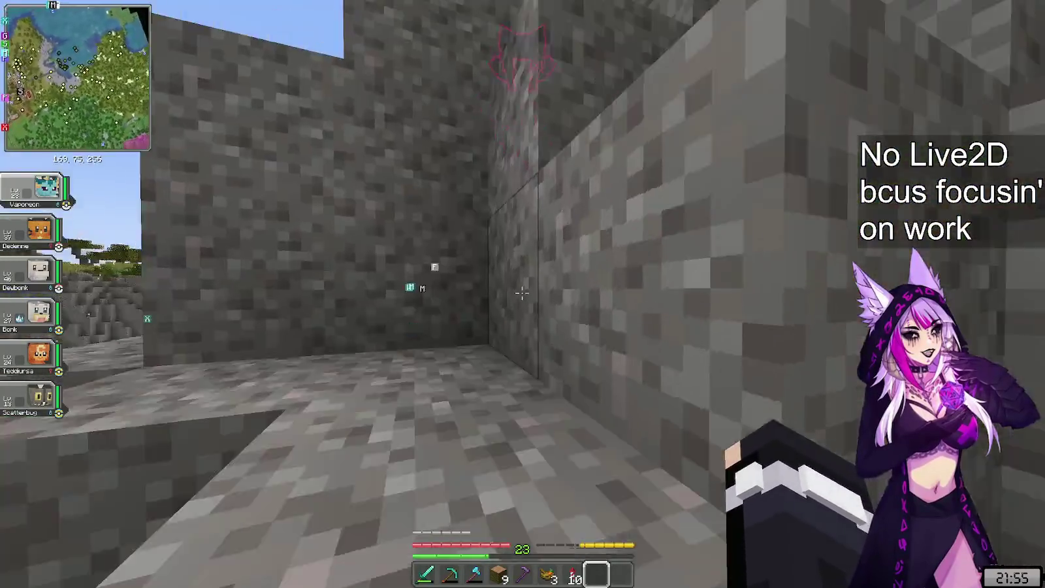
key("w")
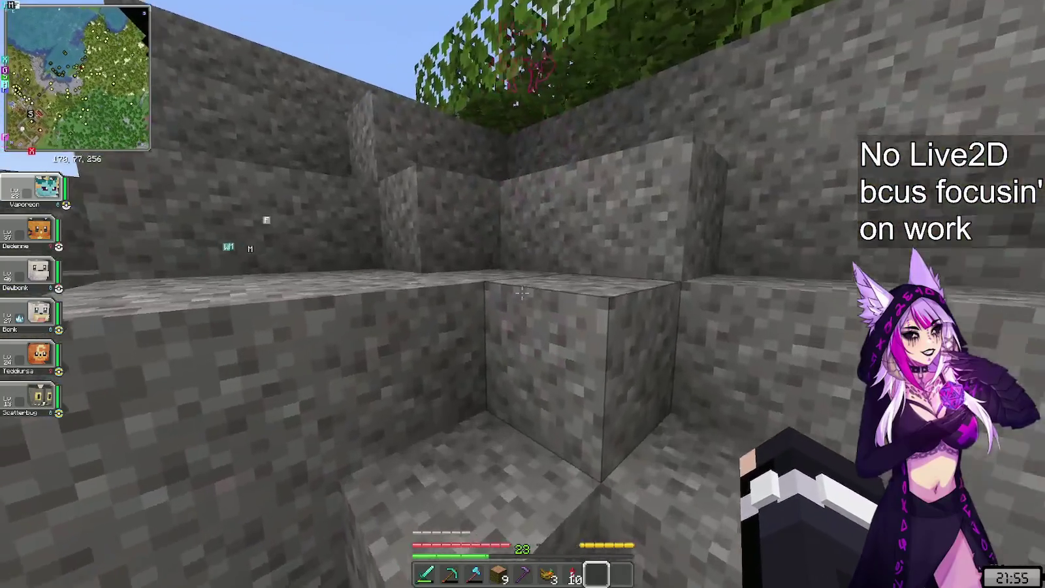
key("w")
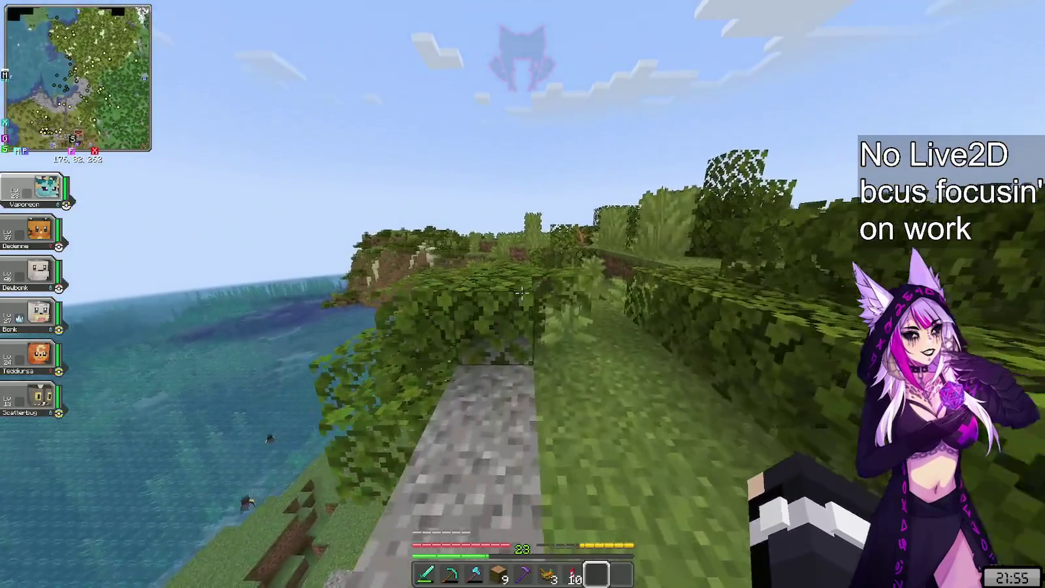
key("w")
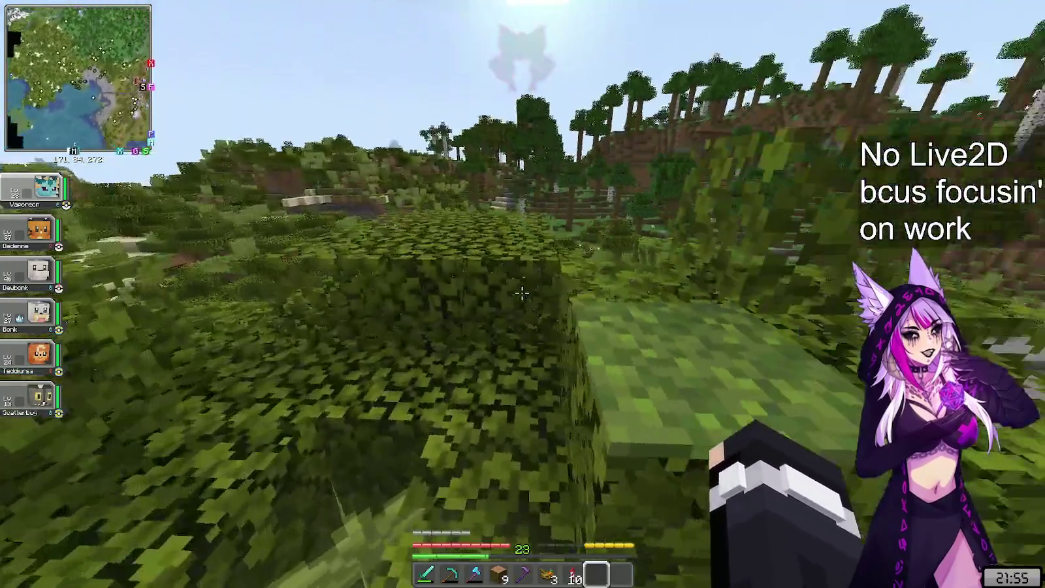
key("w")
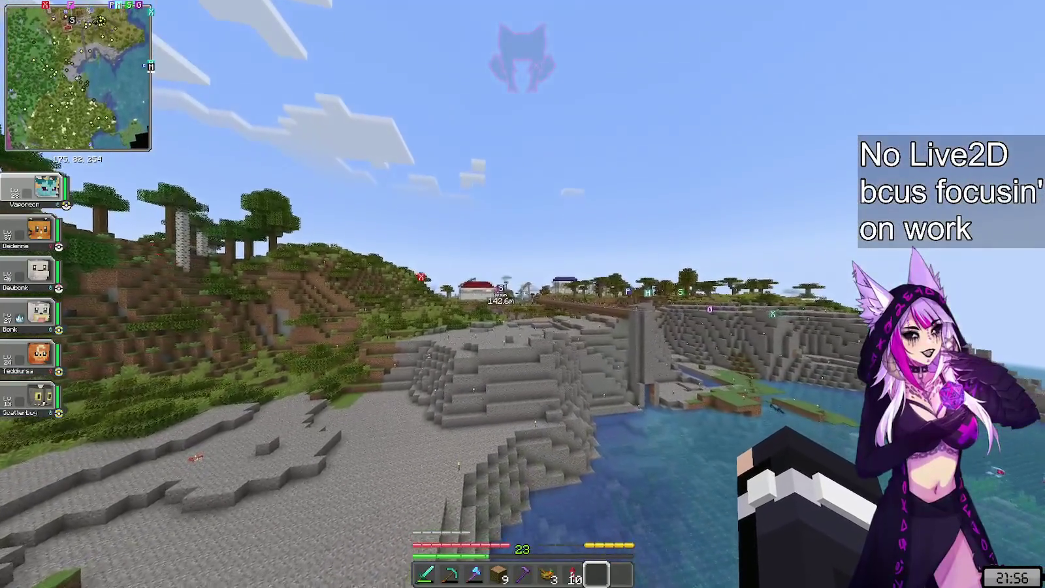
- Glide on the elytra with firework rocket boosts to the Pokécenter garden, rockets dropping from 10 to 8
key("7")
right_click(523, 294)
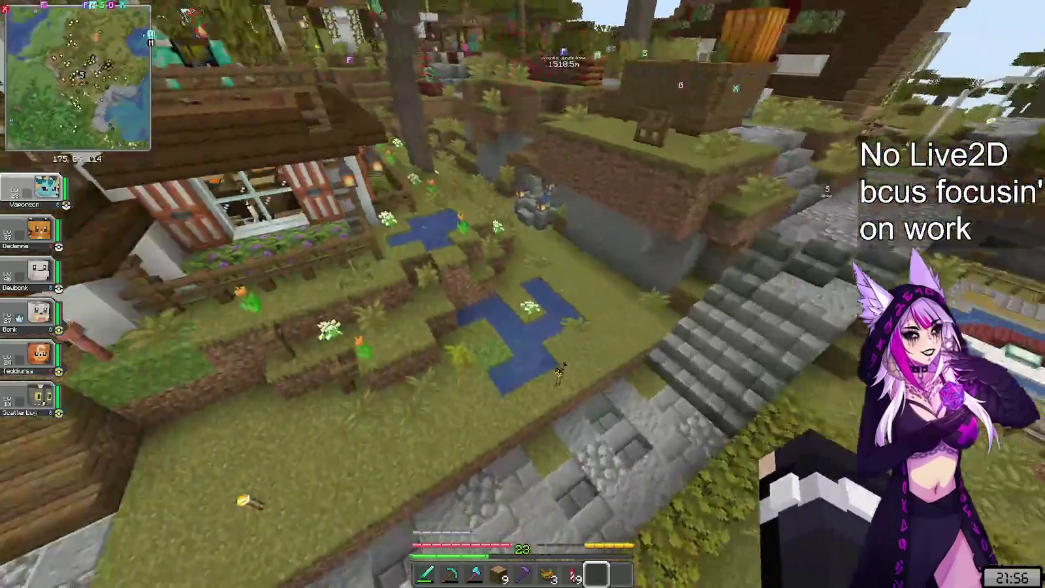
key("F5")
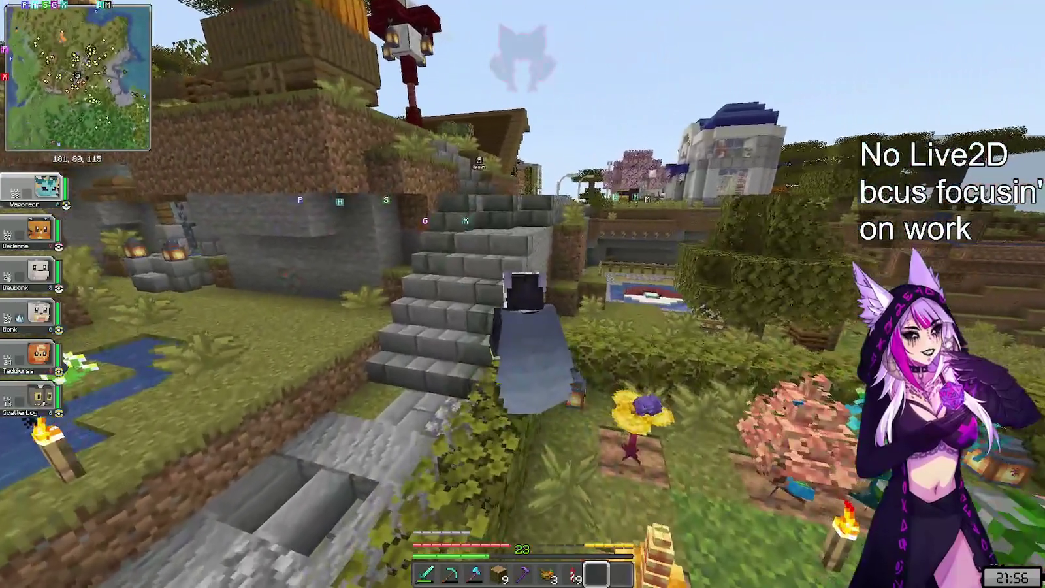
key("7")
key("space")
key("space")
right_click(523, 294)
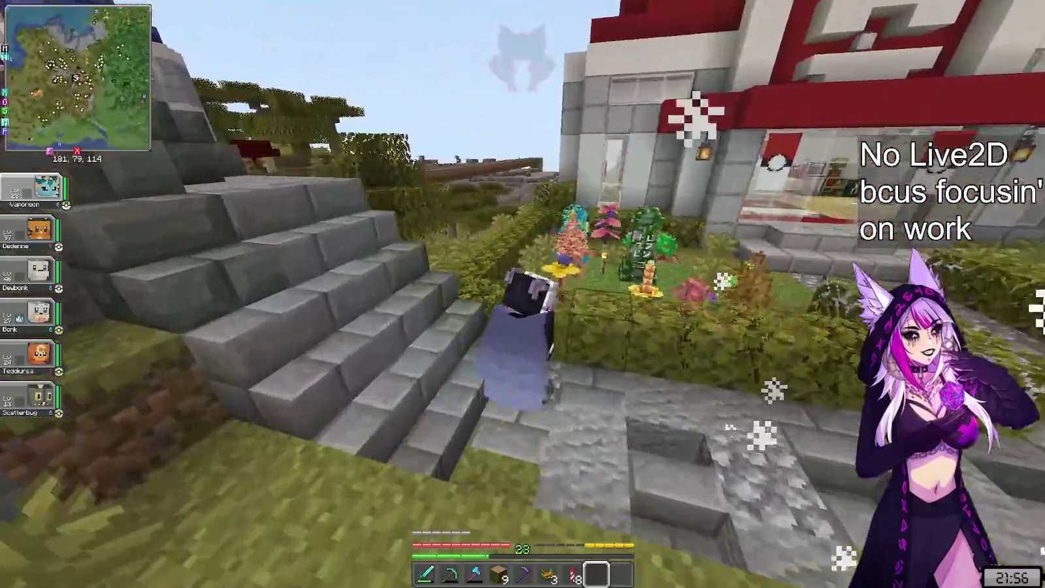
- Teleport by waystone to the farm village and walk past the farm plots and pen to the wooden house
right_click(522, 294)
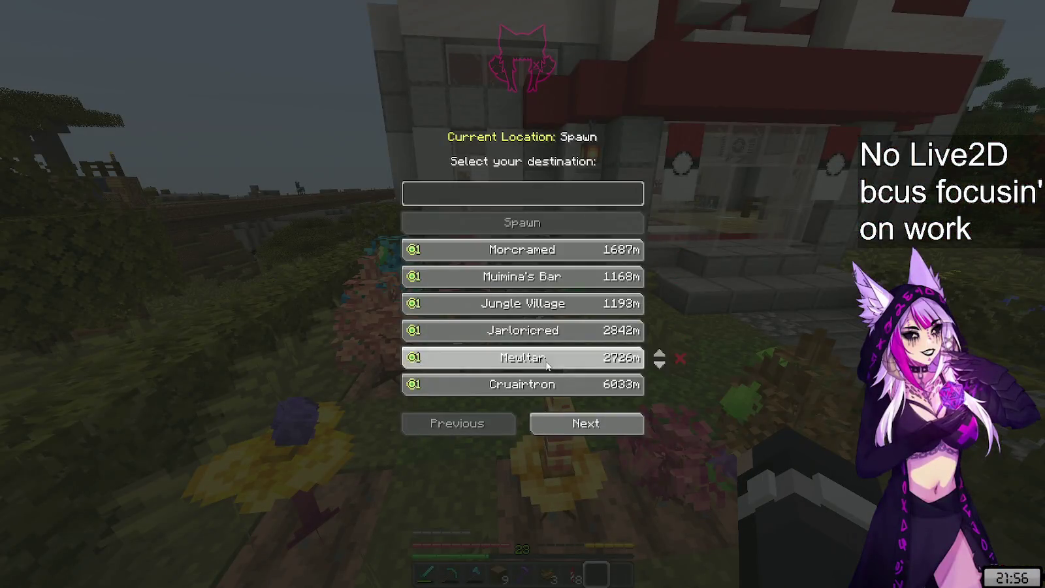
left_click(582, 311)
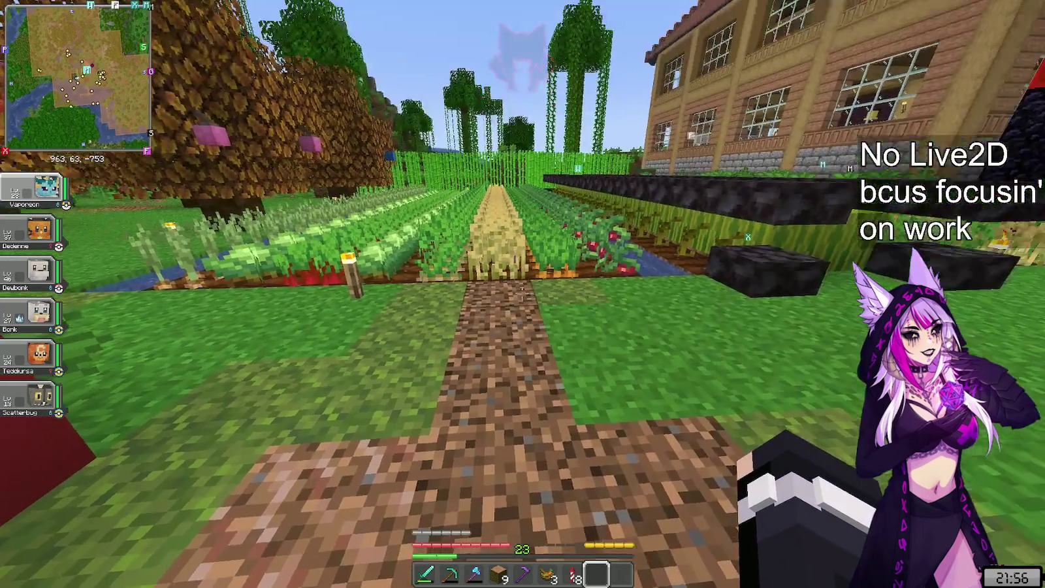
key("w")
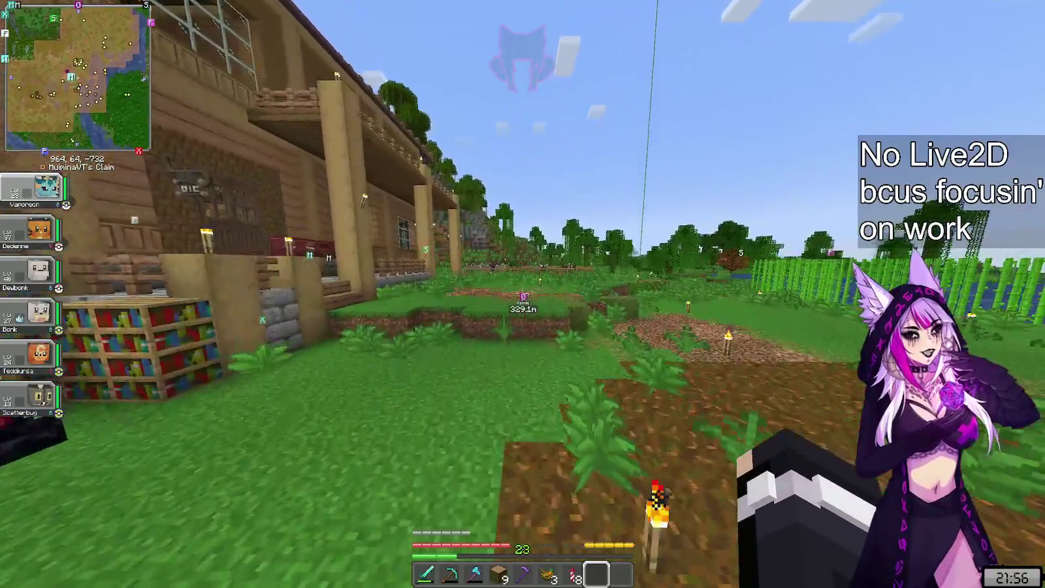
key("w")
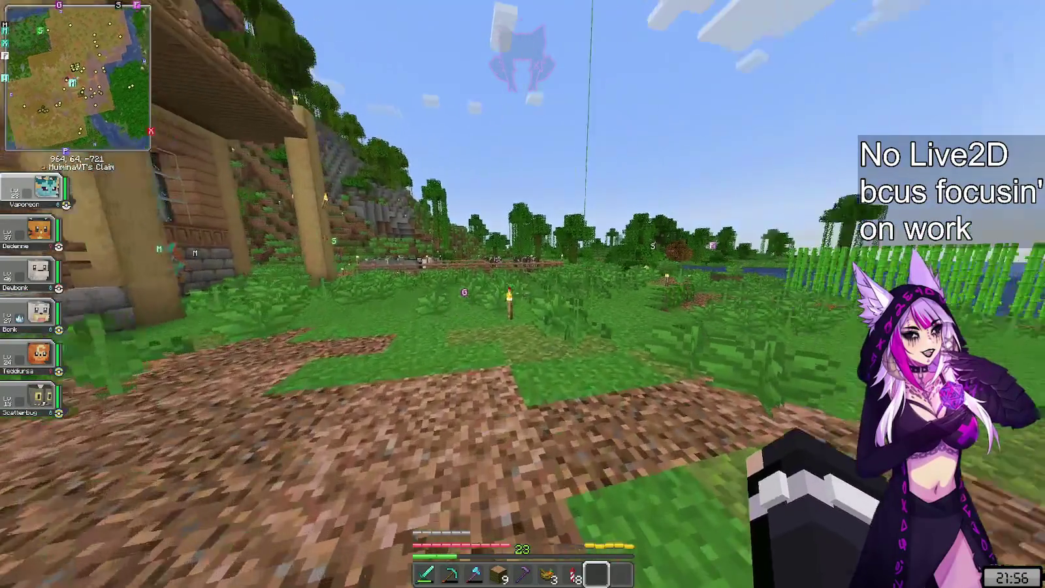
key("w")
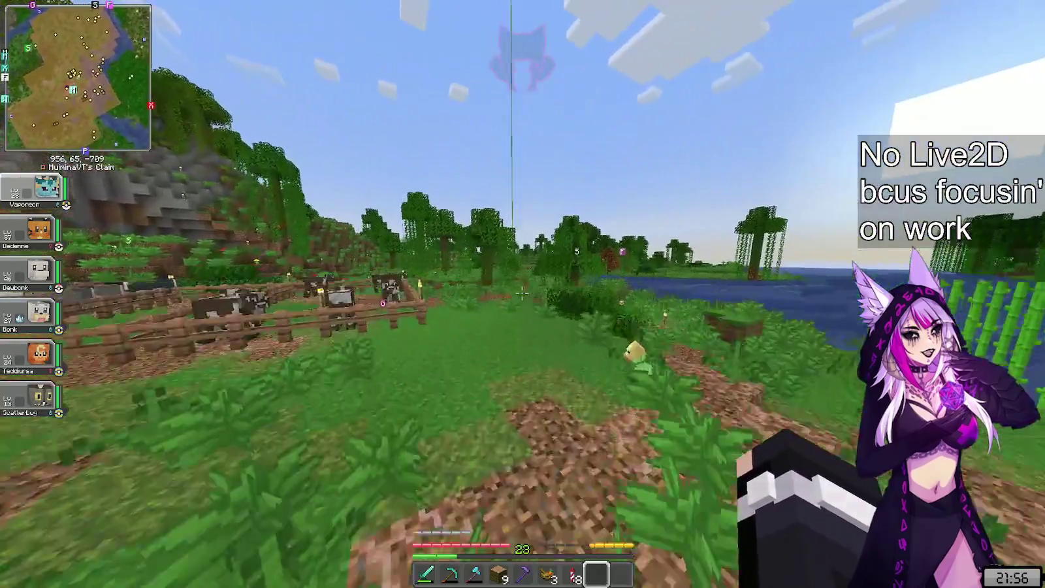
key("w")
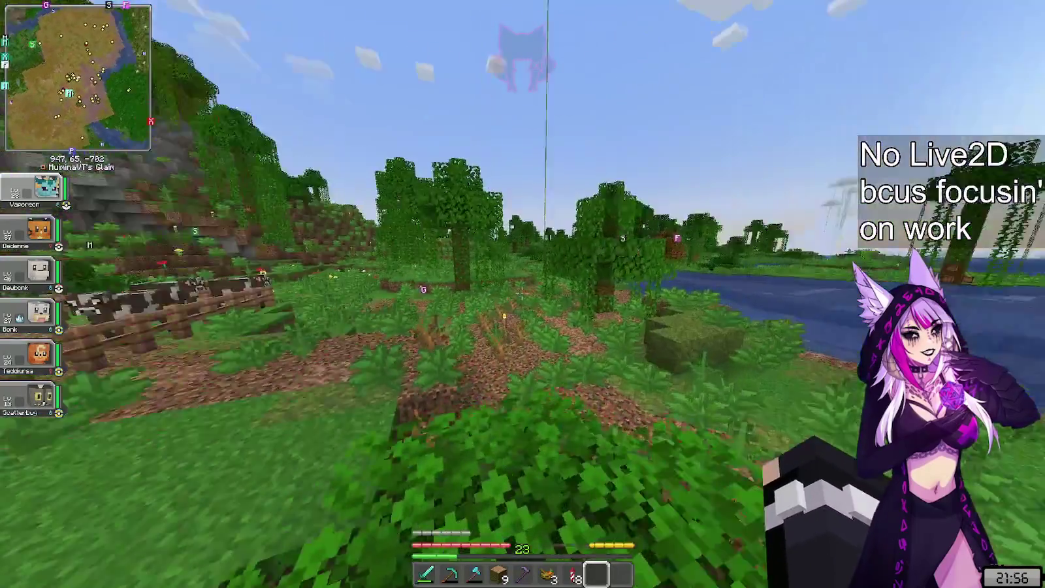
key("w")
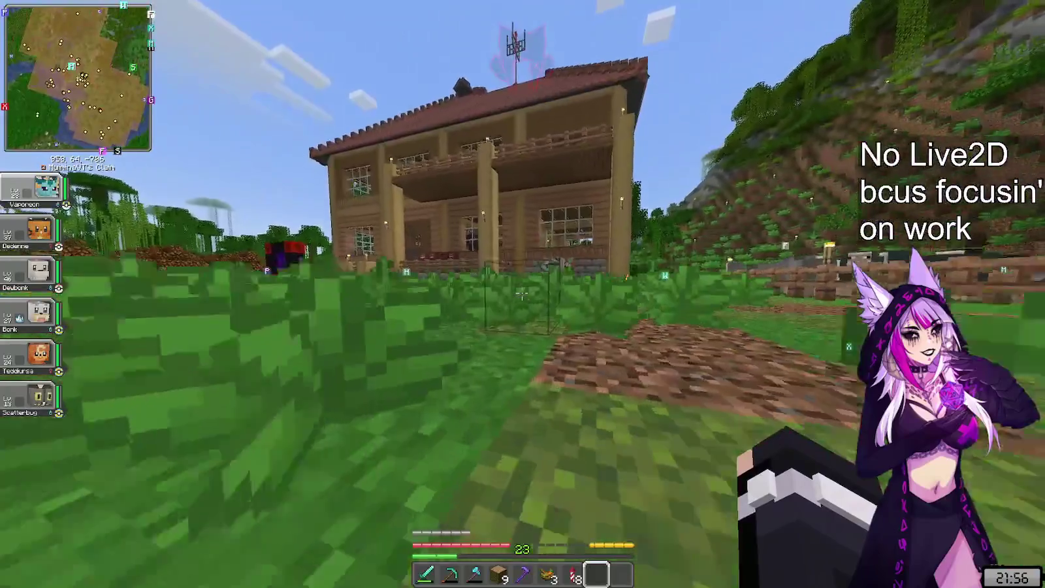
- Enter the house, open the inventory and start paging the item list back from 1/137
key("w")
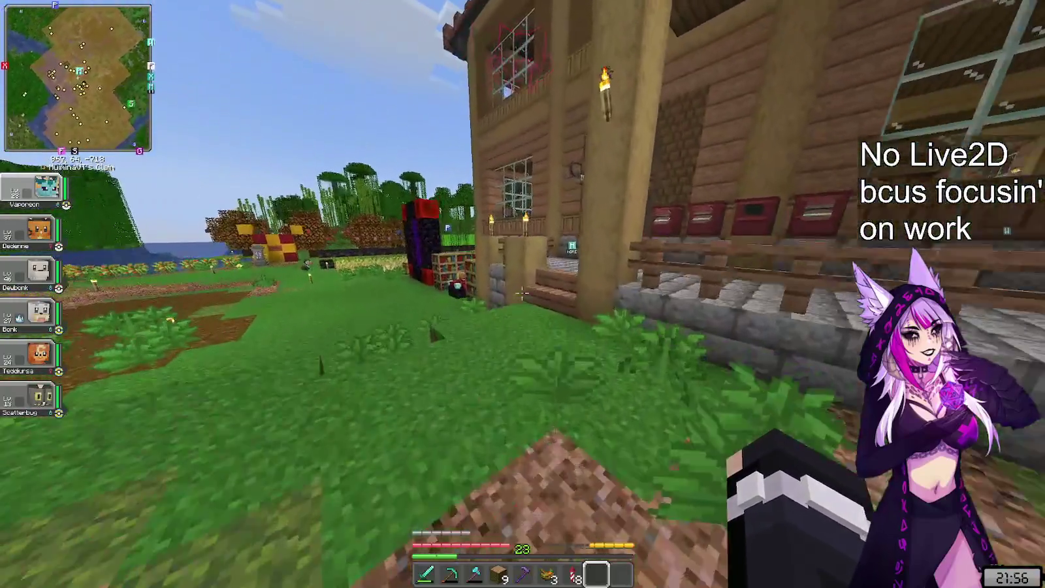
key("e")
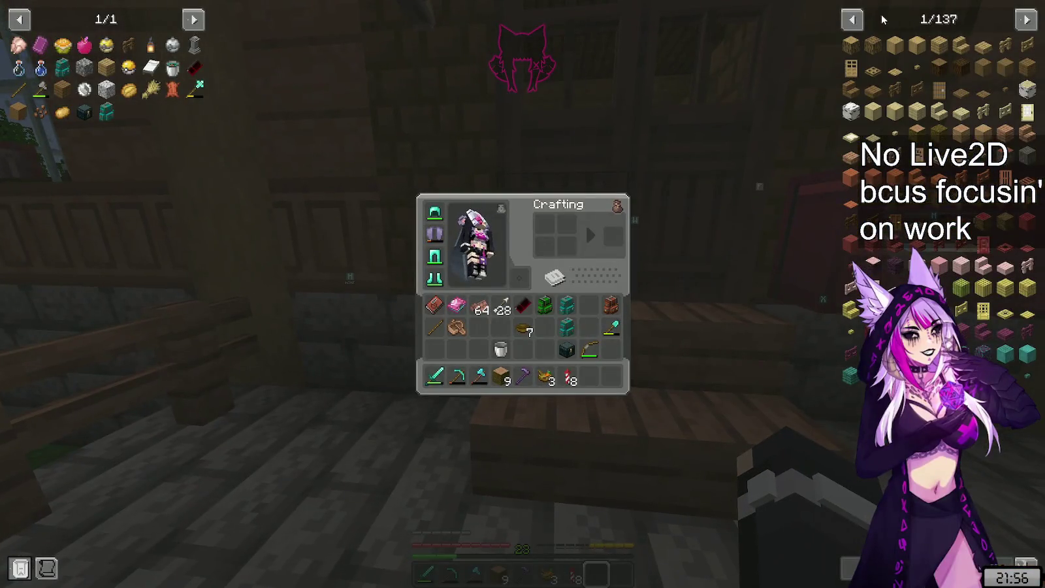
left_click(852, 19)
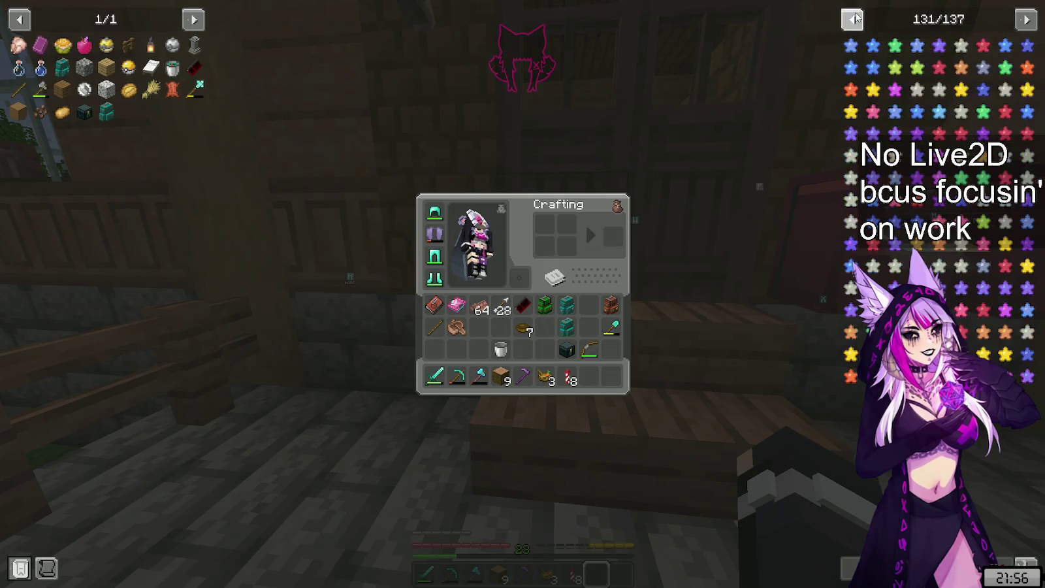
left_click(853, 19)
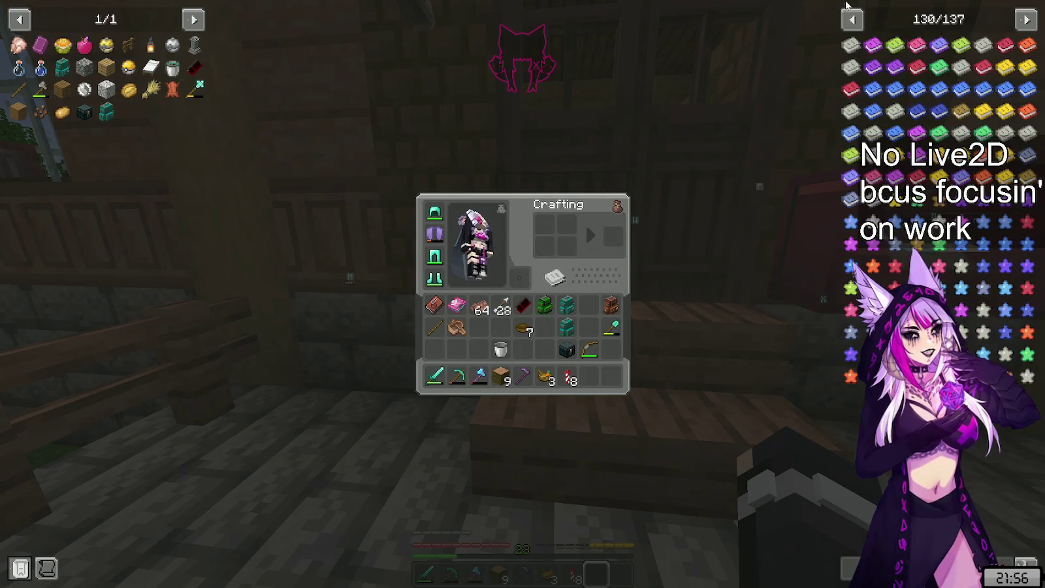
left_click(853, 19)
left_click(852, 19)
left_click(852, 19)
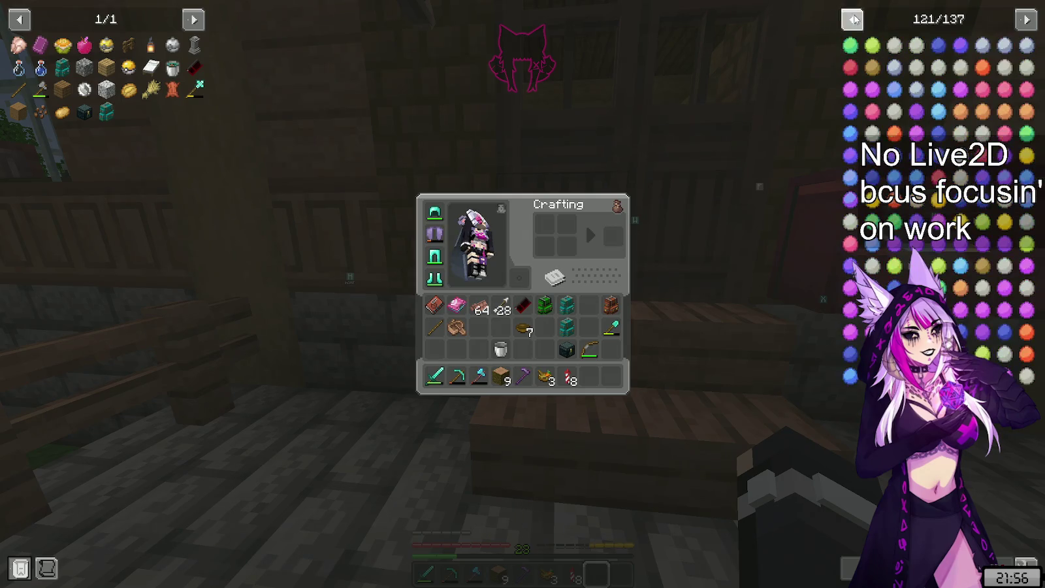
left_click(852, 19)
left_click(852, 19)
left_click(853, 19)
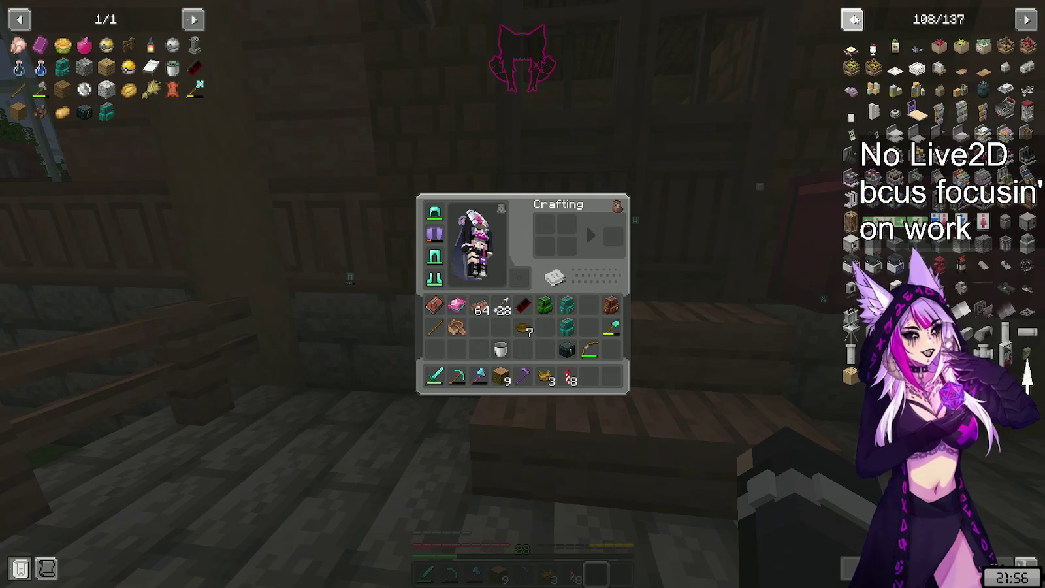
- Keep paging the item list back until it shows page 47 of 137
left_click(852, 13)
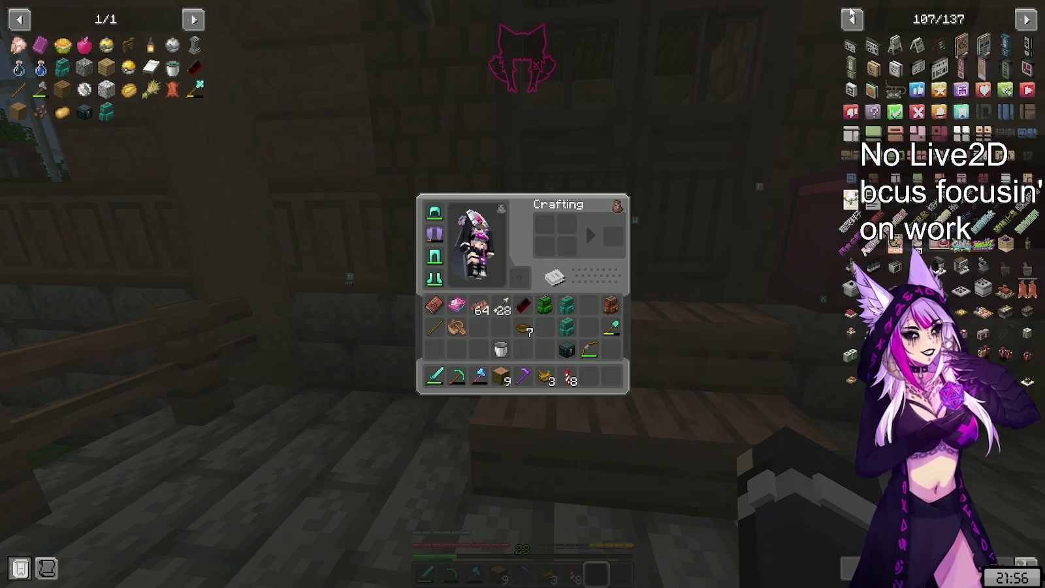
triple_click(853, 19)
double_click(852, 19)
double_click(852, 19)
triple_click(853, 19)
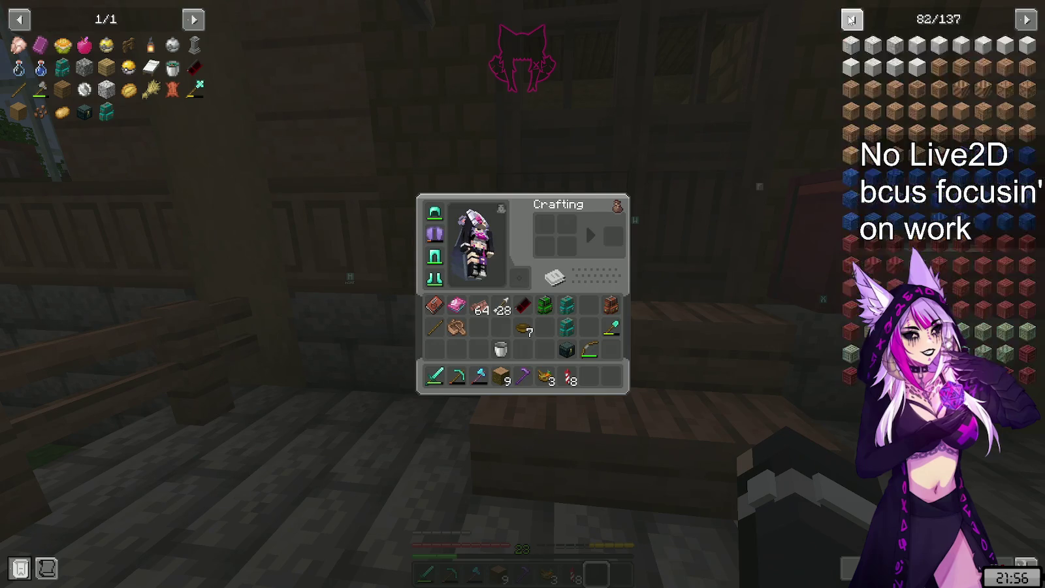
triple_click(852, 20)
triple_click(851, 20)
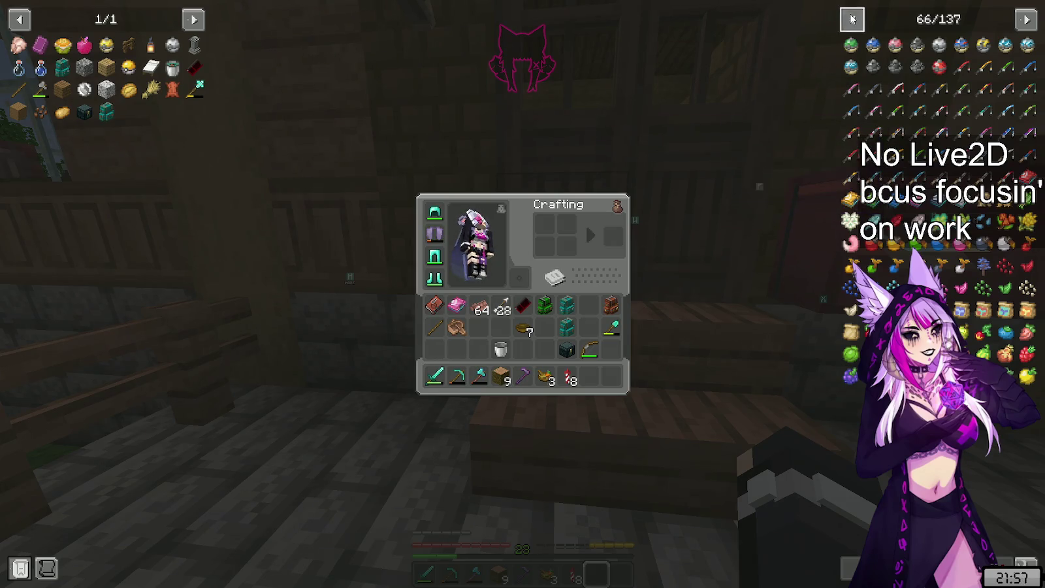
left_click(852, 19)
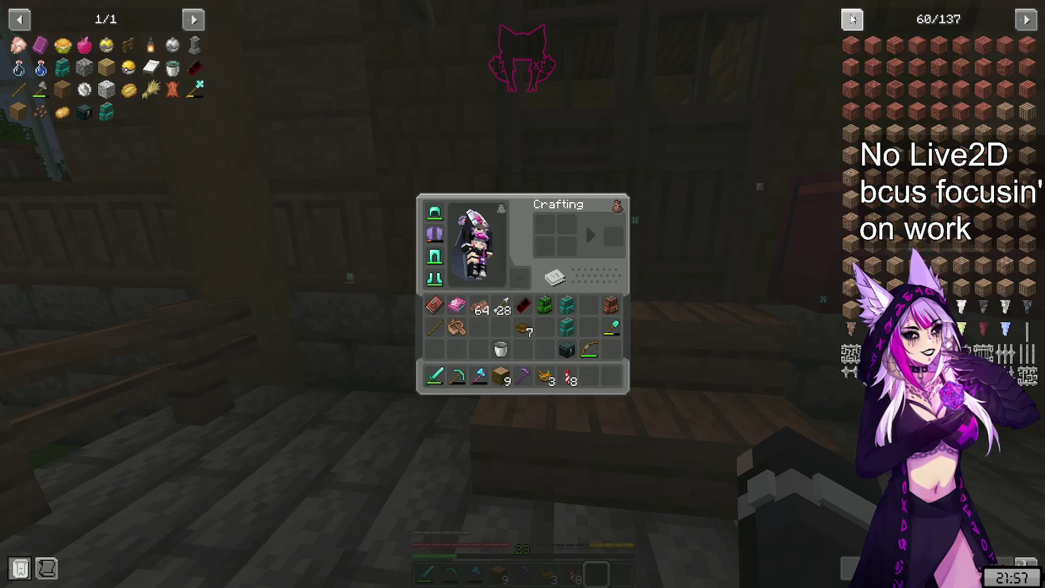
left_click(853, 19)
left_click(853, 19)
left_click(853, 19)
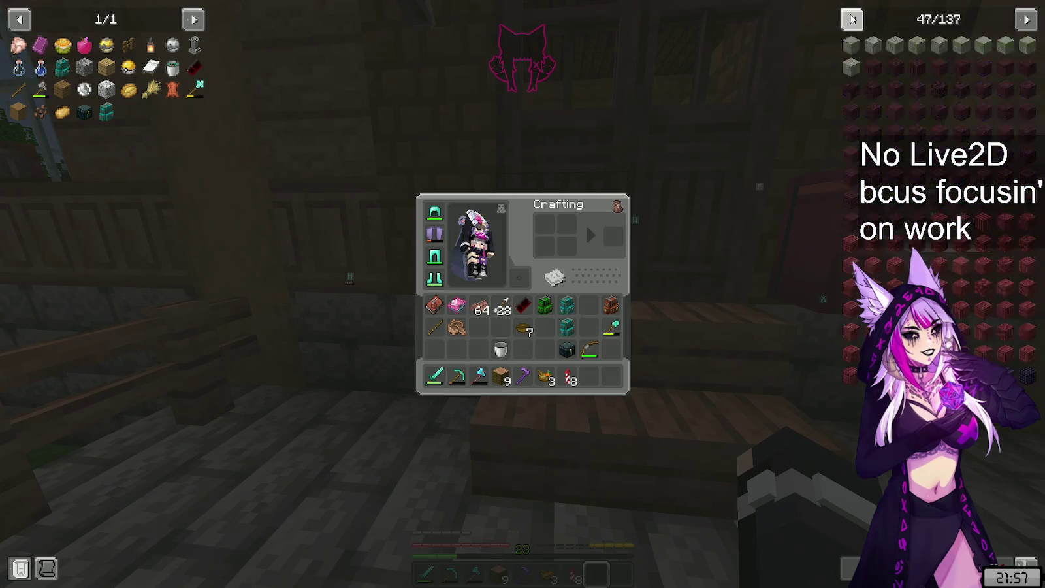
left_click(853, 19)
left_click(853, 19)
left_click(853, 19)
left_click(853, 19)
- Close the inventory, walk into the room and move the lantern to the offhand
key("e")
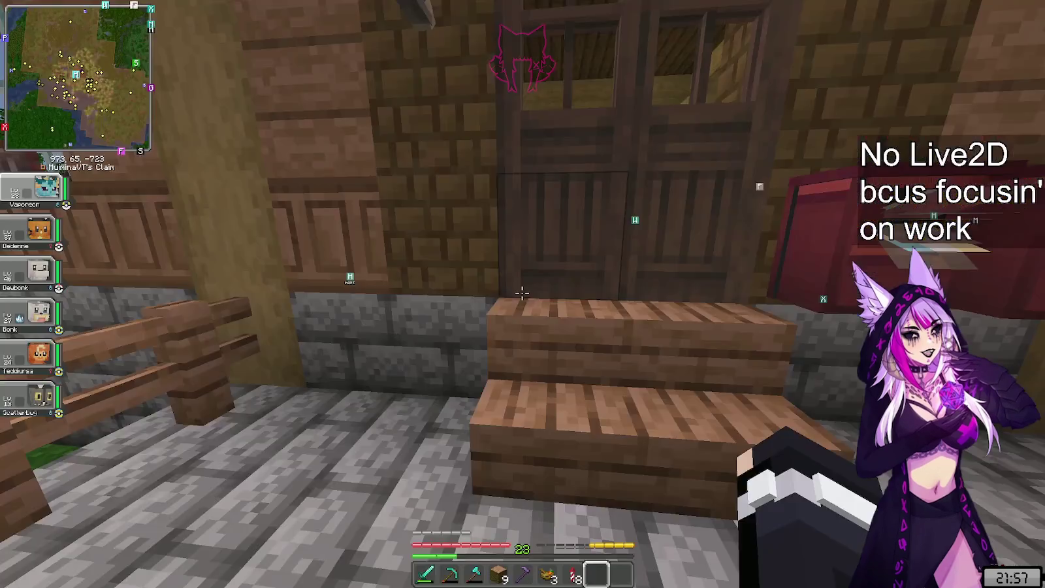
key("w")
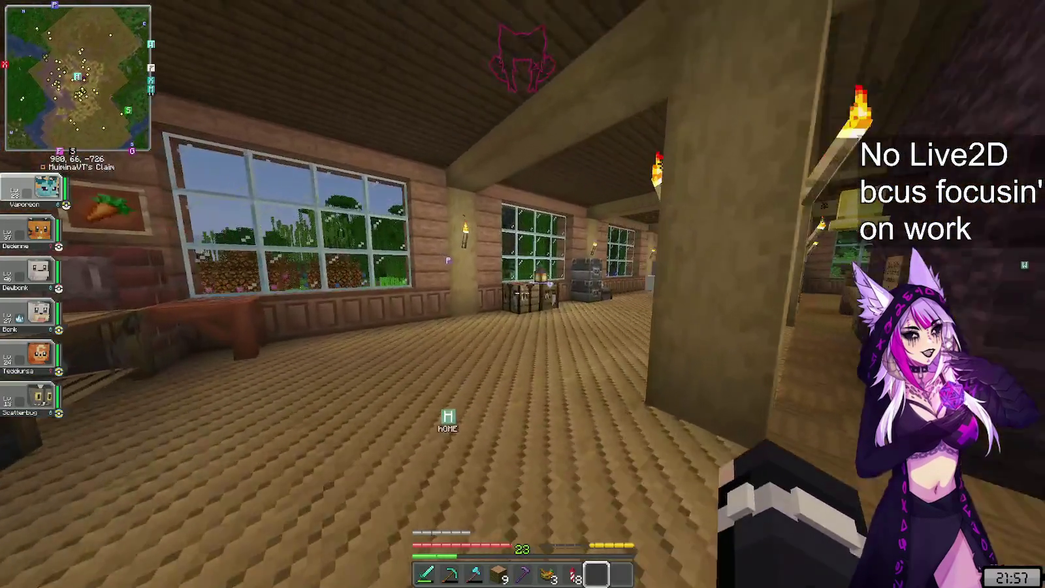
key("2")
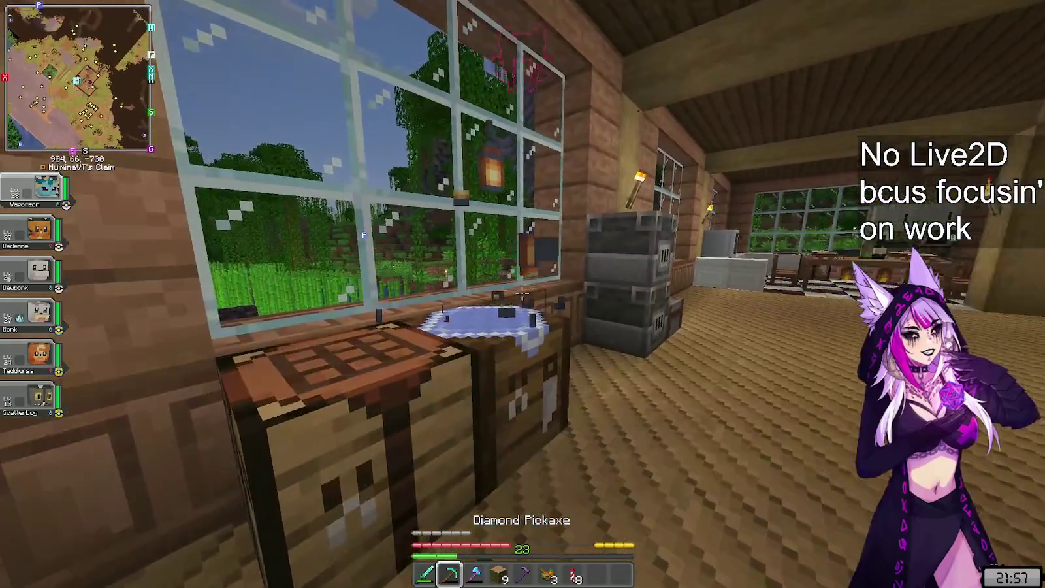
key("1")
key("8")
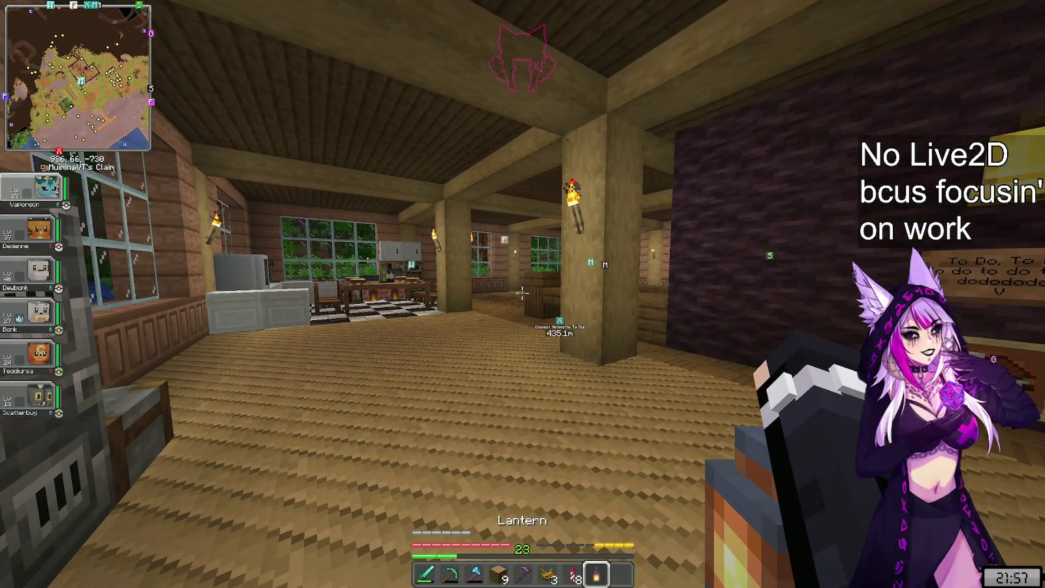
key("f")
- Walk past the other player, up the stairs and out to the sunset garden
key("w")
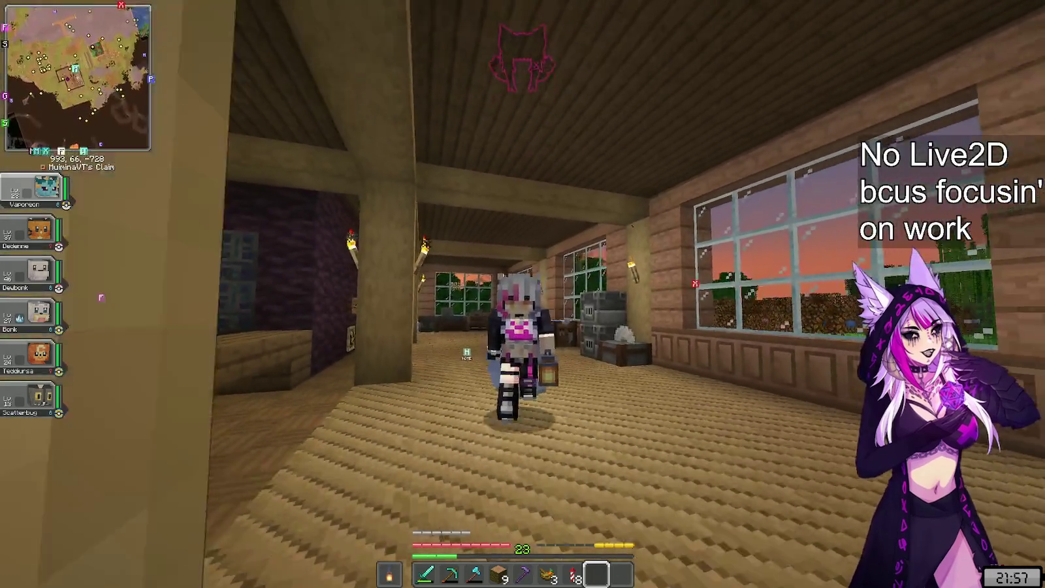
key("s")
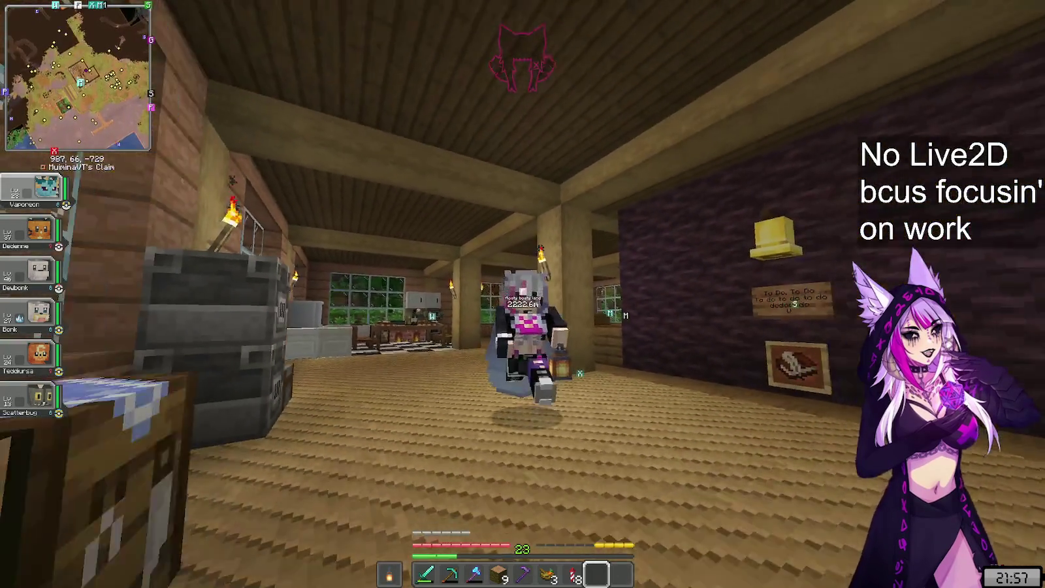
key("s")
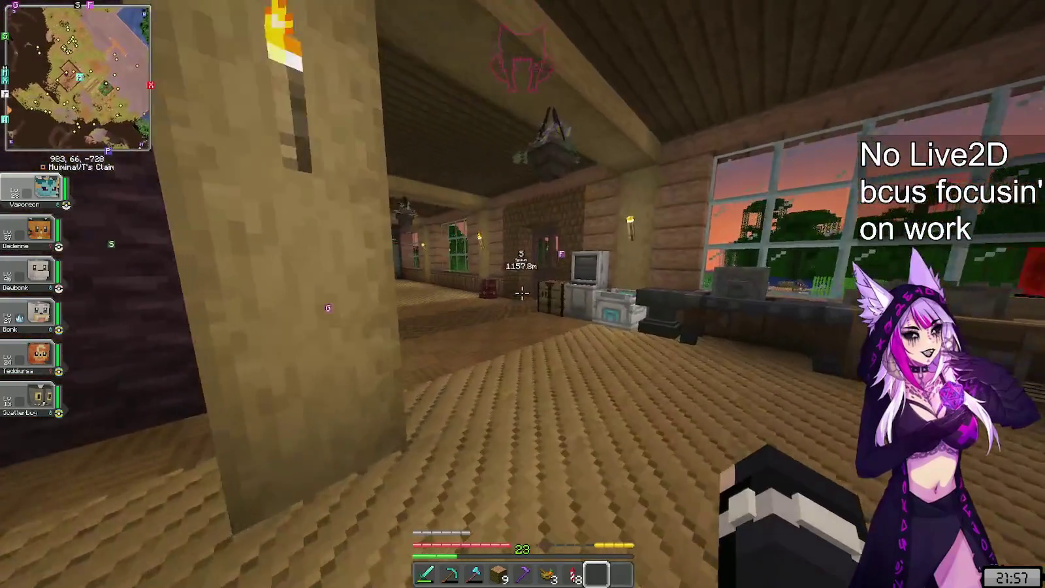
key("w")
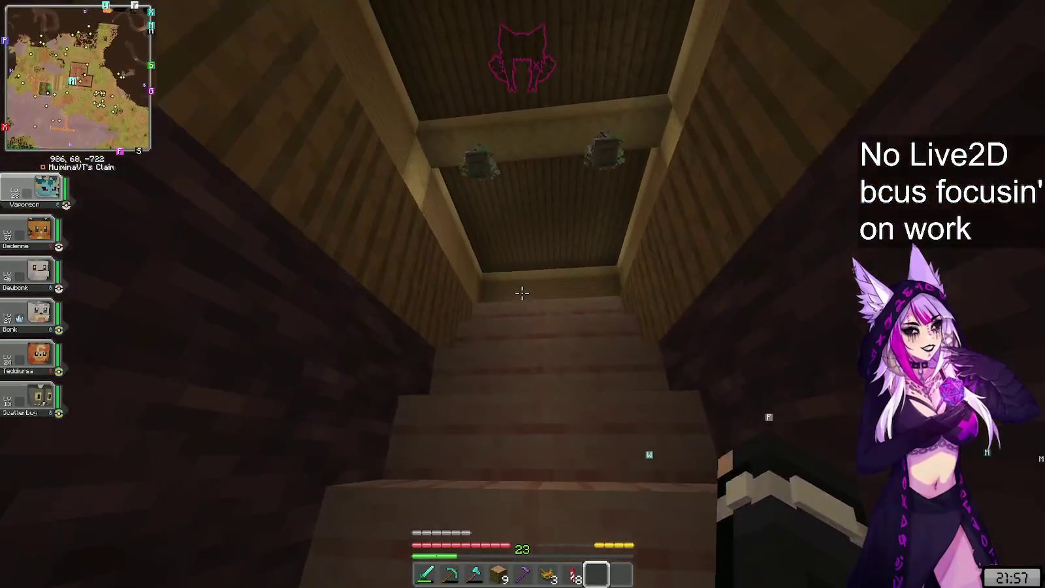
key("w")
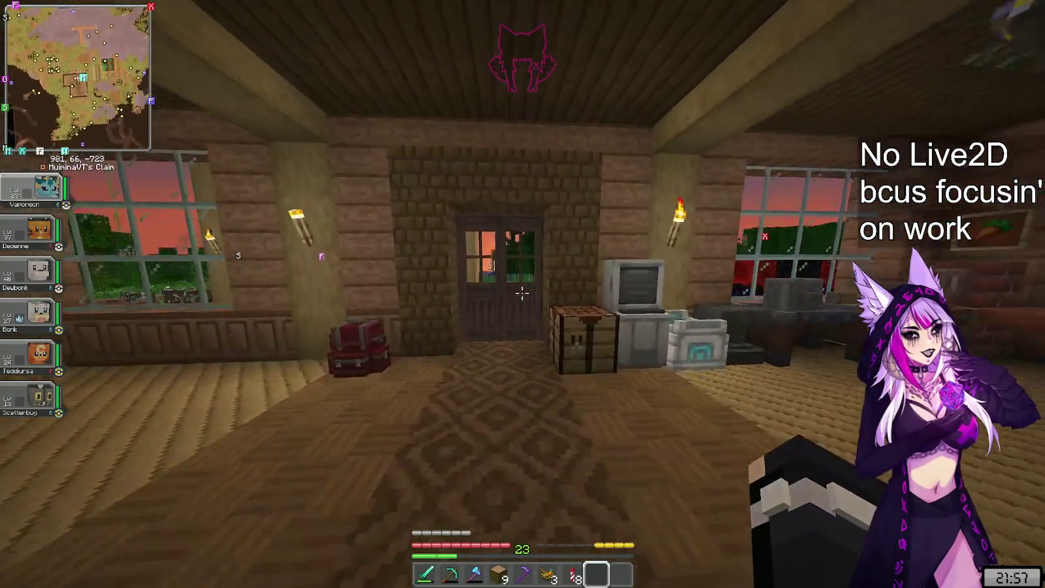
key("w")
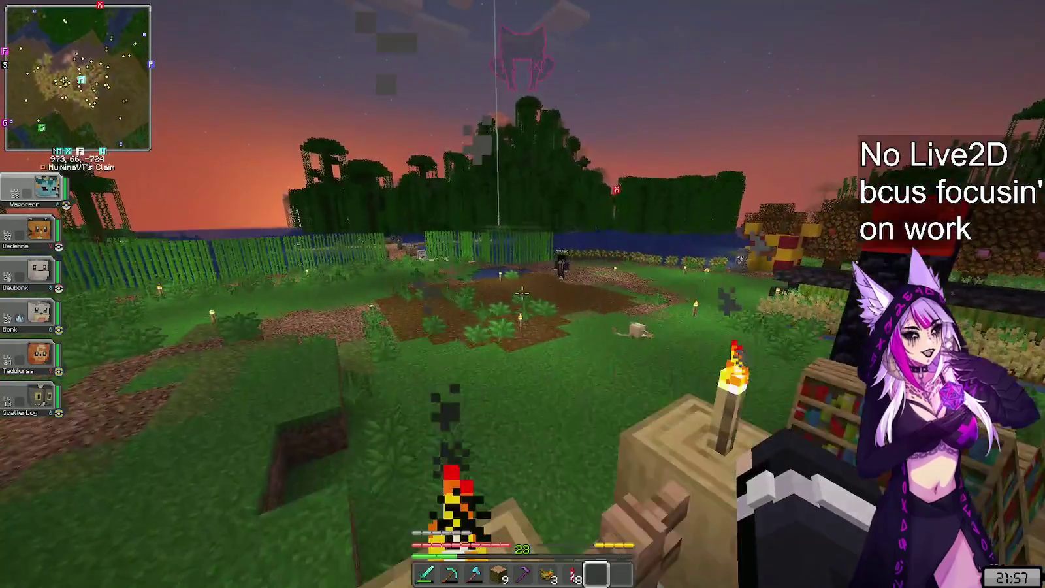
- Walk back through the house interior and bring up the Game Menu
key("w")
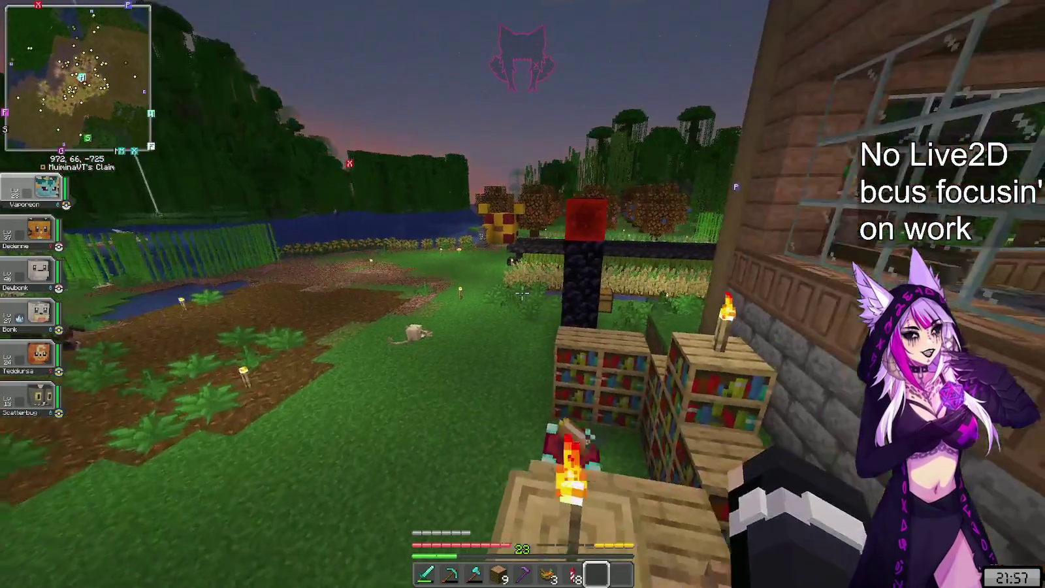
key("w")
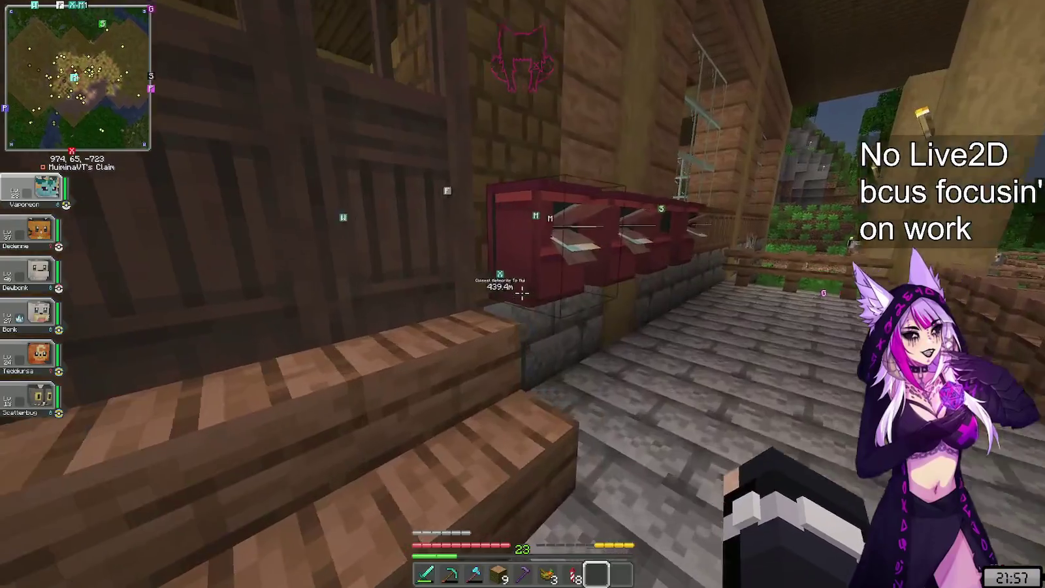
key("w")
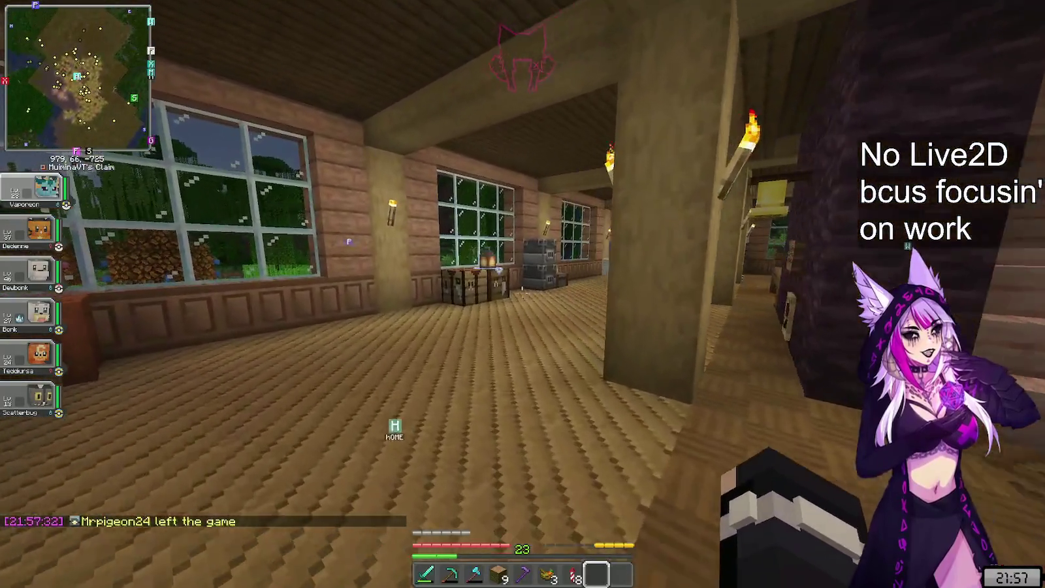
key("w")
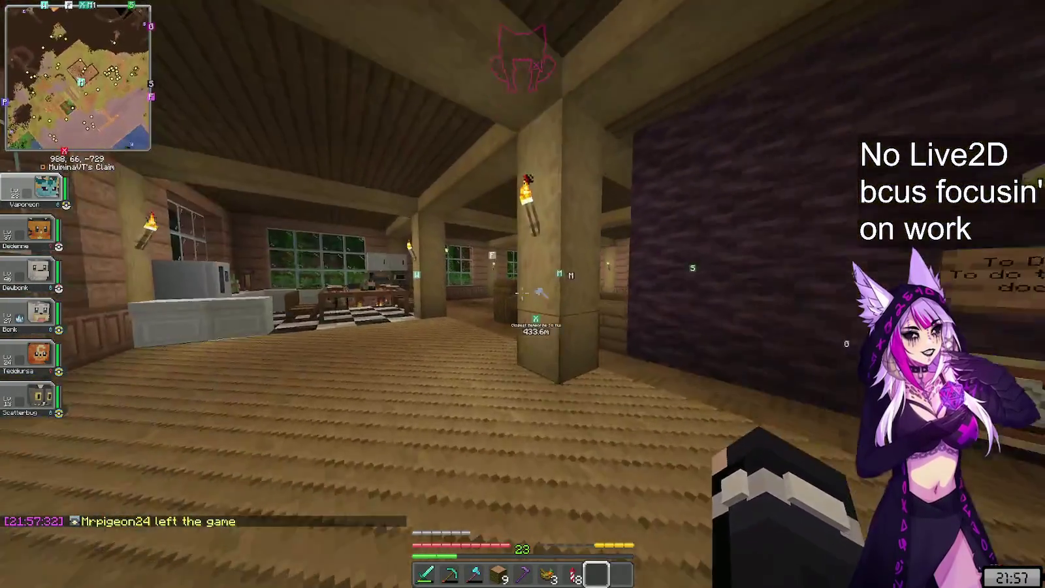
key("Escape")
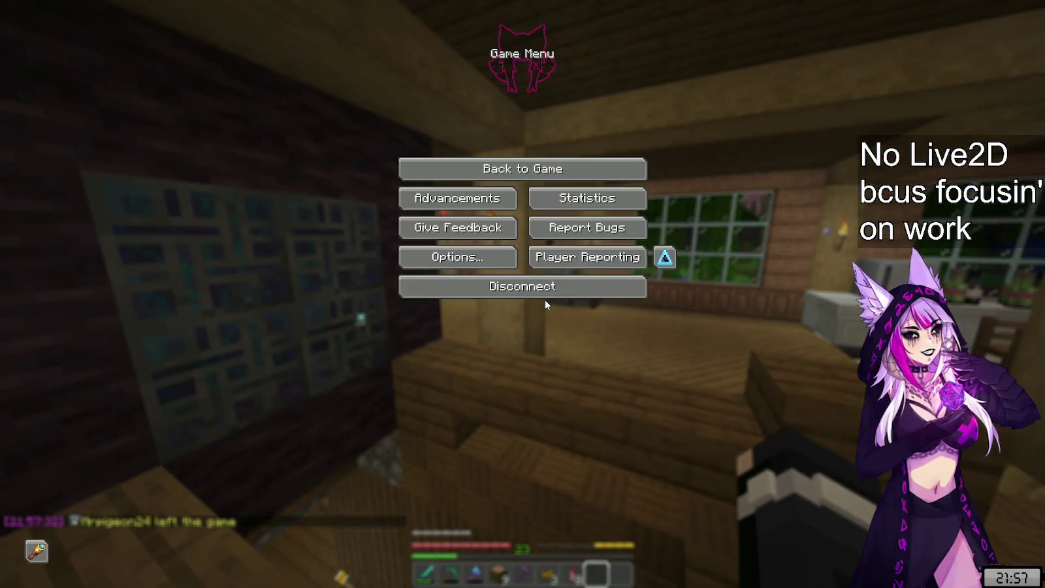
- Disconnect from the server, go back to the title screen and quit Minecraft
left_click(547, 288)
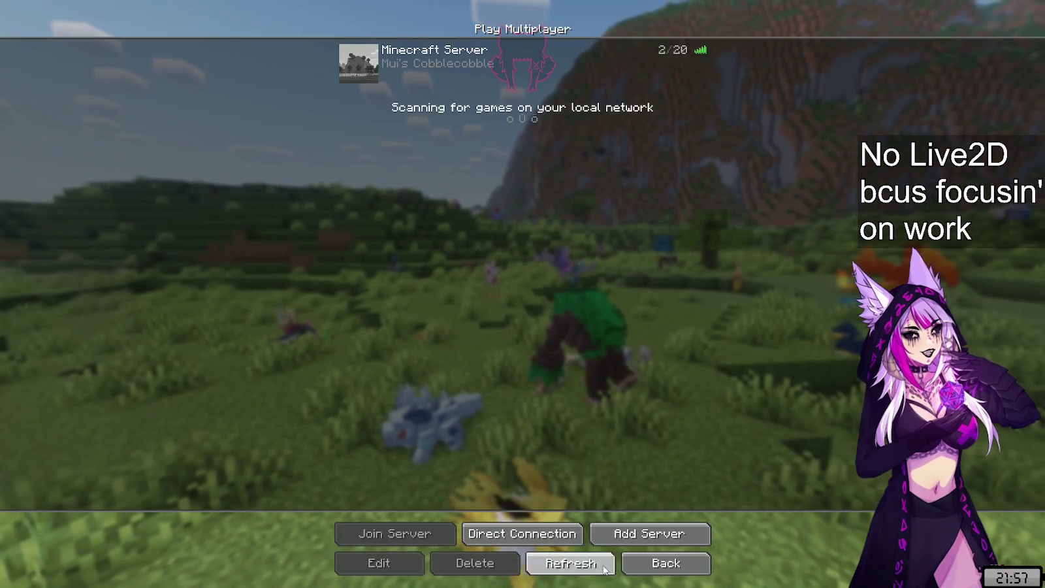
left_click(660, 555)
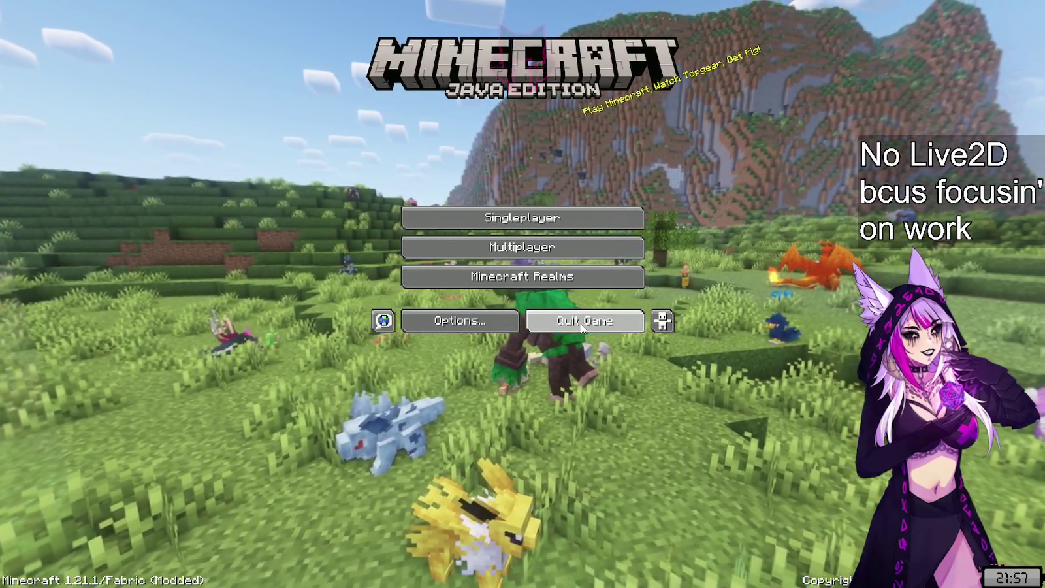
left_click(582, 327)
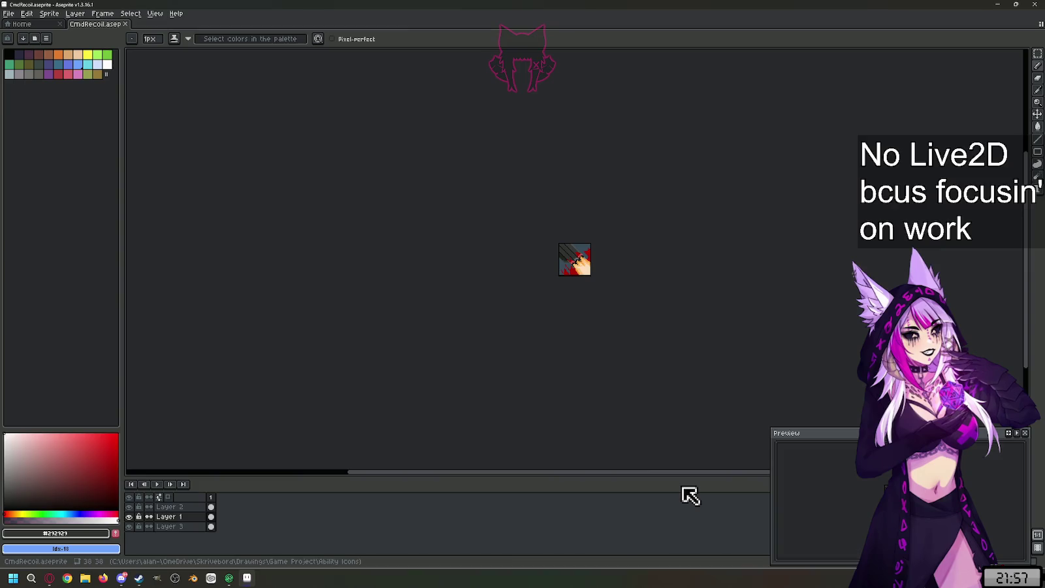
- Create a 38×38 RGBA sprite with transparent background and zoom into its canvas
left_click(8, 13)
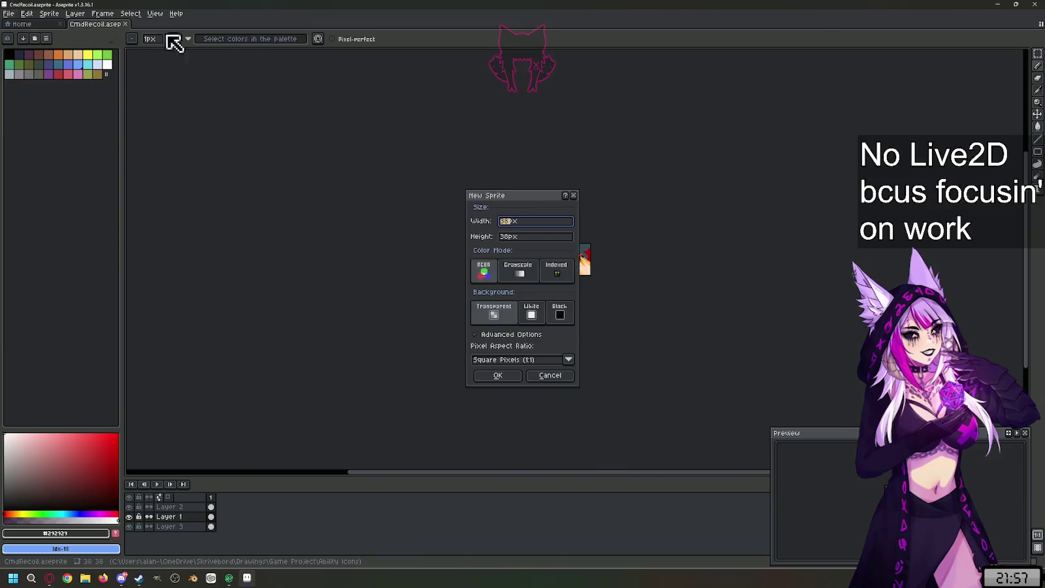
key("Return")
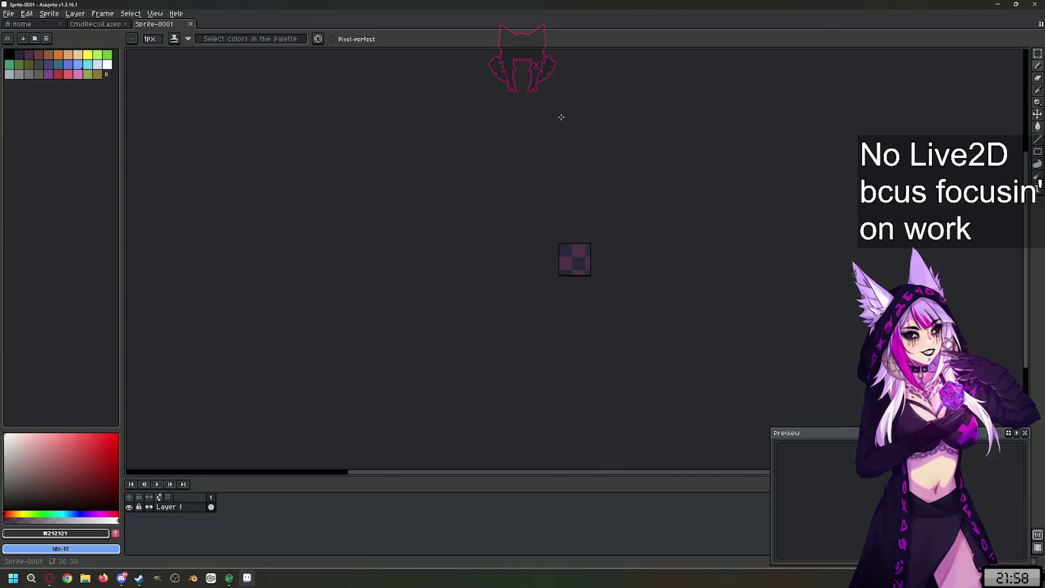
scroll(571, 282, "up", 4)
scroll(539, 343, "up", 3)
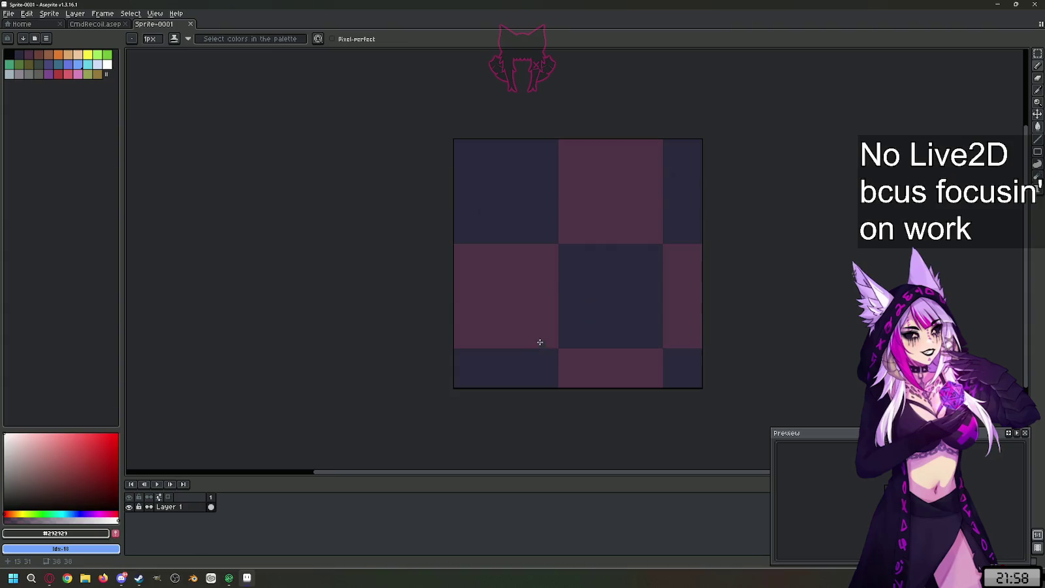
scroll(509, 304, "down", 1)
scroll(567, 285, "up", 1)
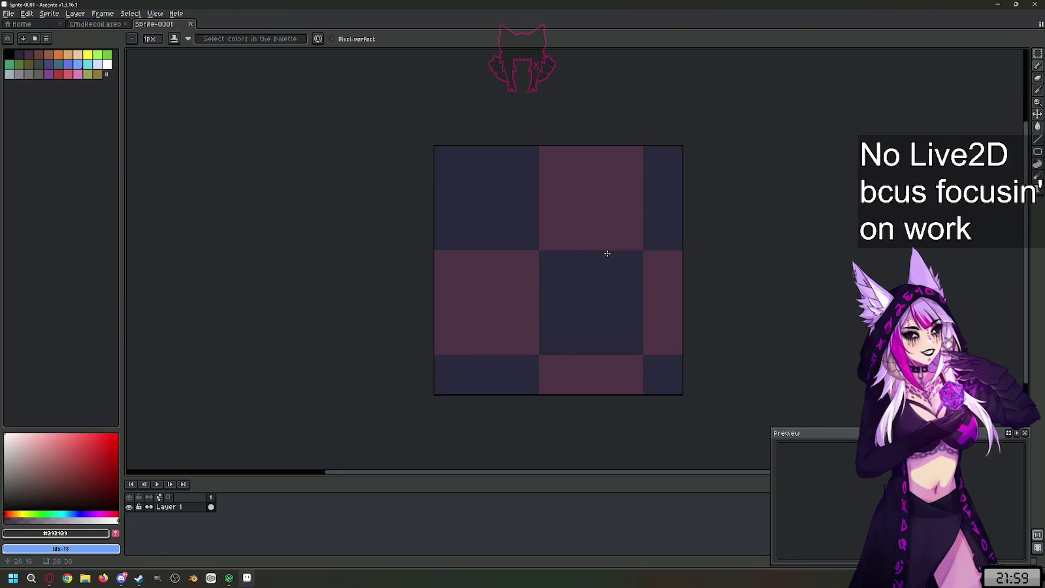
scroll(572, 293, "up", 1)
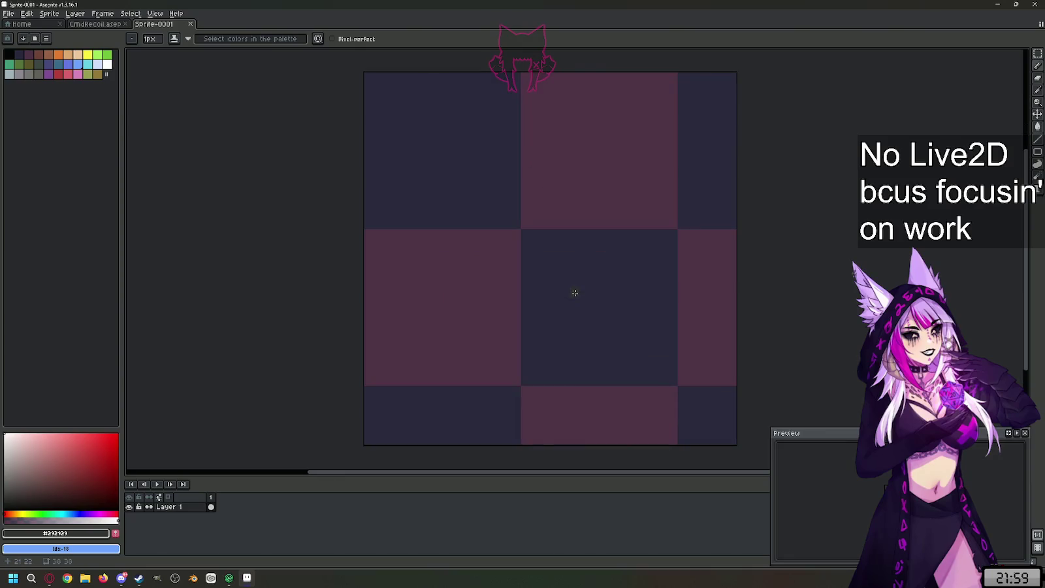
scroll(540, 294, "down", 1)
scroll(537, 297, "up", 1)
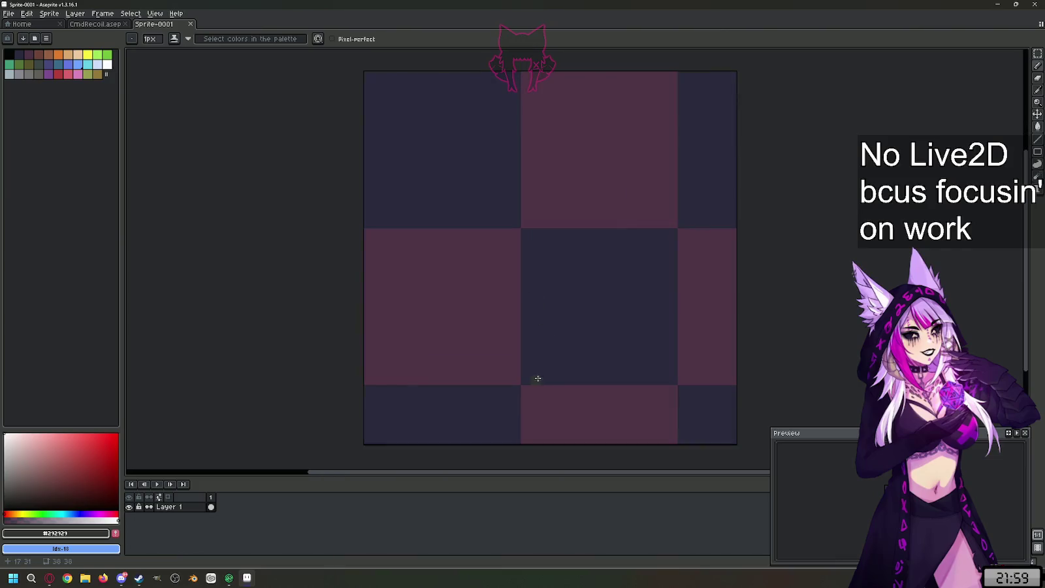
scroll(541, 322, "down", 1)
scroll(544, 312, "up", 1)
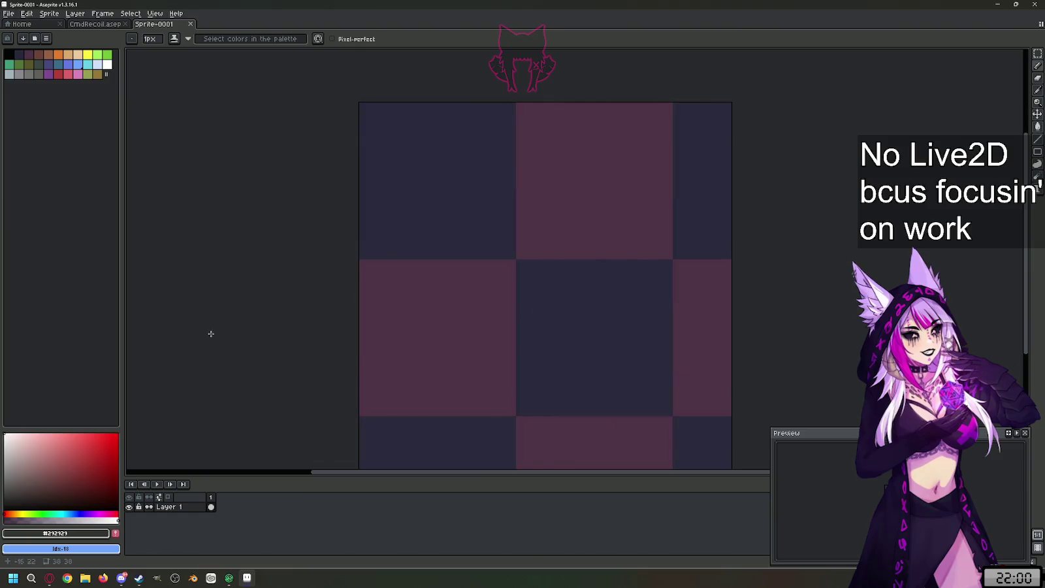
- Set the drawing colour to a dark blue-grey (hue 202°, 30, 23)
left_click(22, 442)
left_click(16, 465)
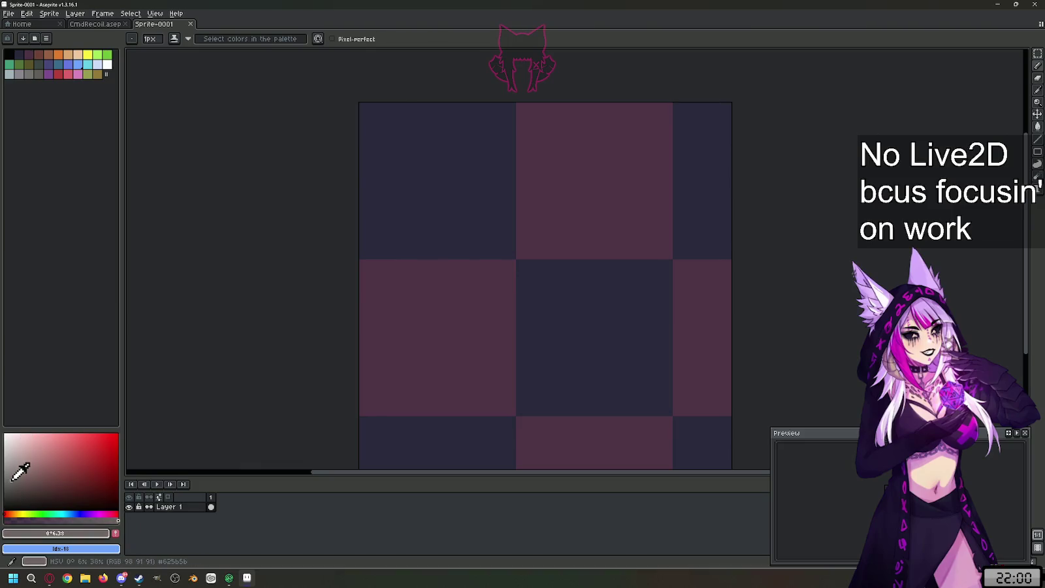
left_click(32, 483)
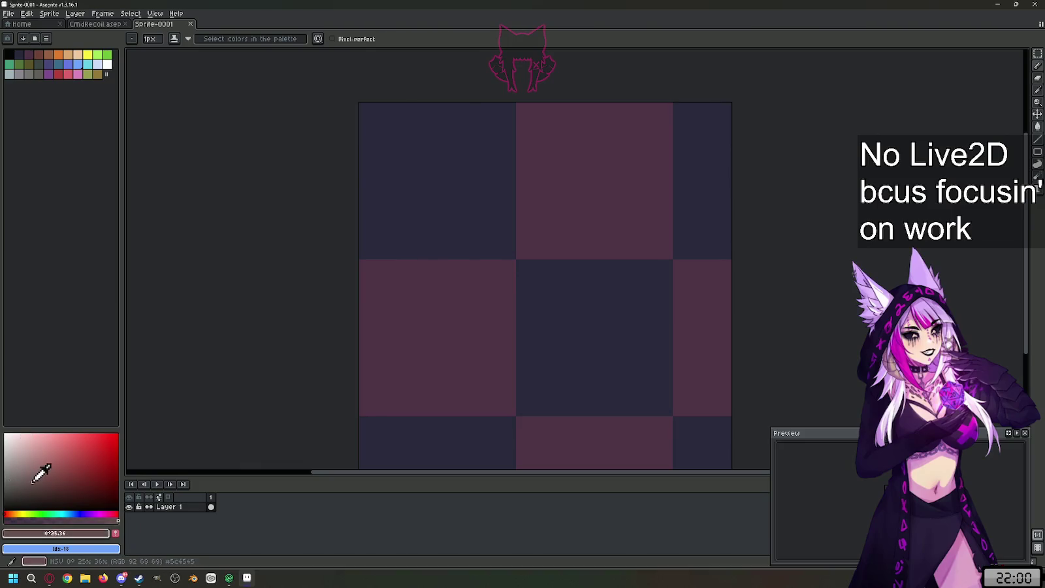
left_click(62, 514)
left_click(72, 502)
left_click(39, 492)
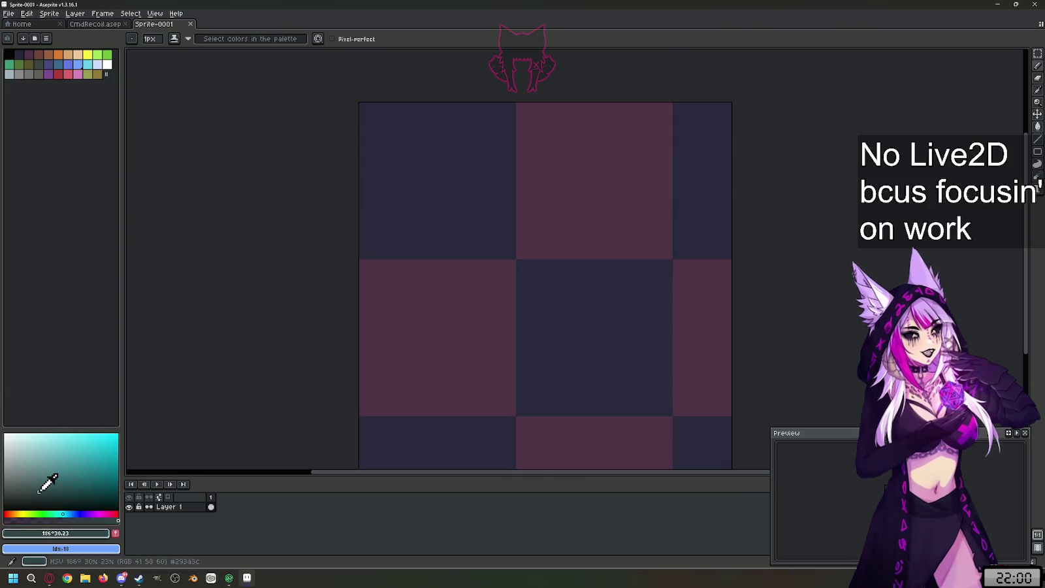
left_click(68, 514)
- Fill the whole canvas with the dark blue-grey, then view the CmdRecoil sprite
key("g")
left_click(466, 279)
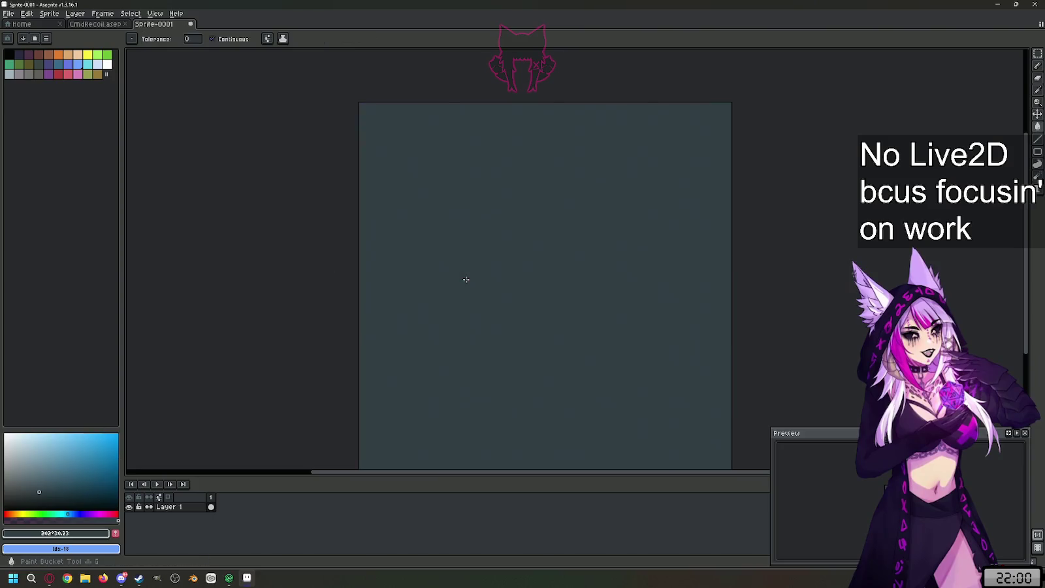
scroll(443, 196, "down", 1)
scroll(485, 314, "up", 1)
scroll(510, 366, "down", 1)
scroll(499, 298, "up", 1)
scroll(516, 292, "down", 1)
scroll(515, 326, "up", 1)
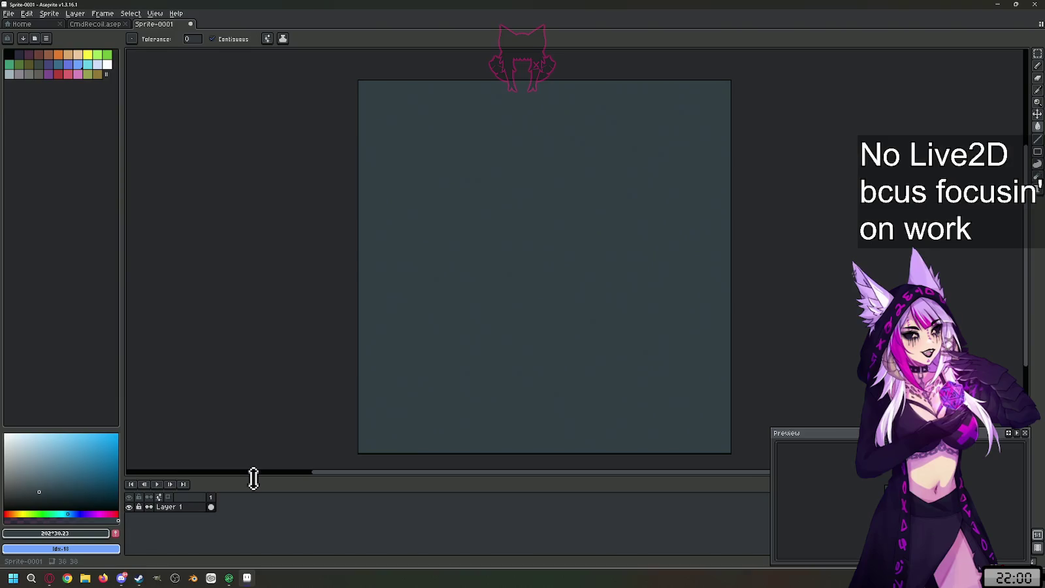
left_click(99, 25)
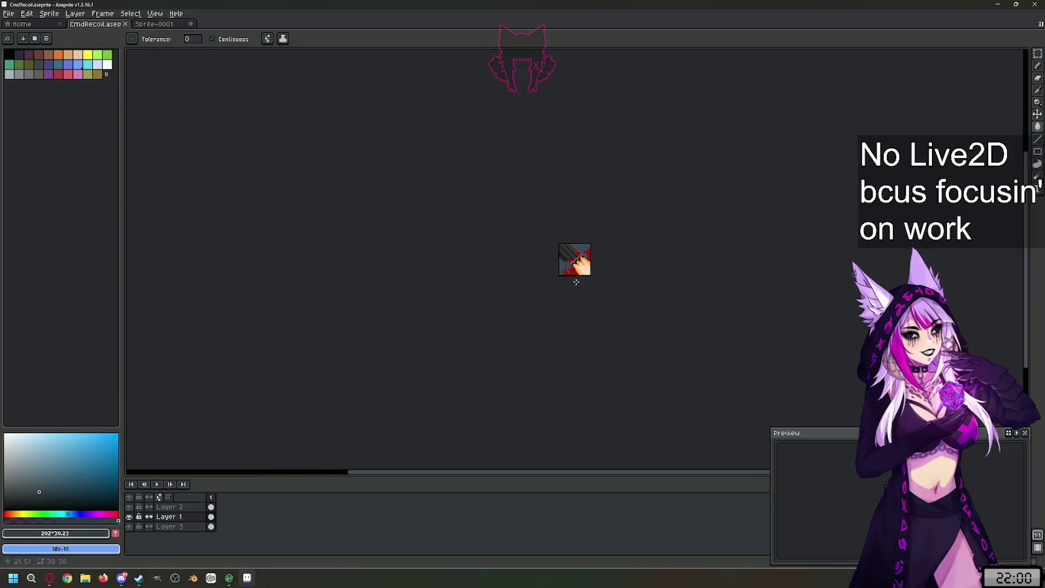
- Zoom in on the CmdRecoil sword reference icon, then return to Sprite-0001
scroll(550, 216, "up", 1)
scroll(558, 274, "up", 2)
scroll(562, 327, "down", 1)
scroll(564, 340, "up", 1)
scroll(563, 340, "down", 1)
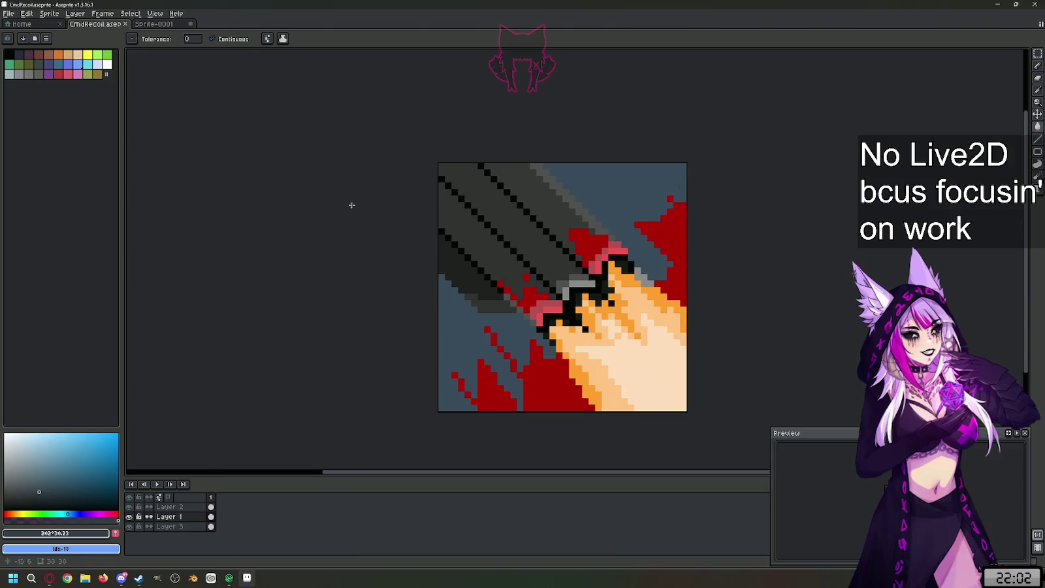
left_click(167, 26)
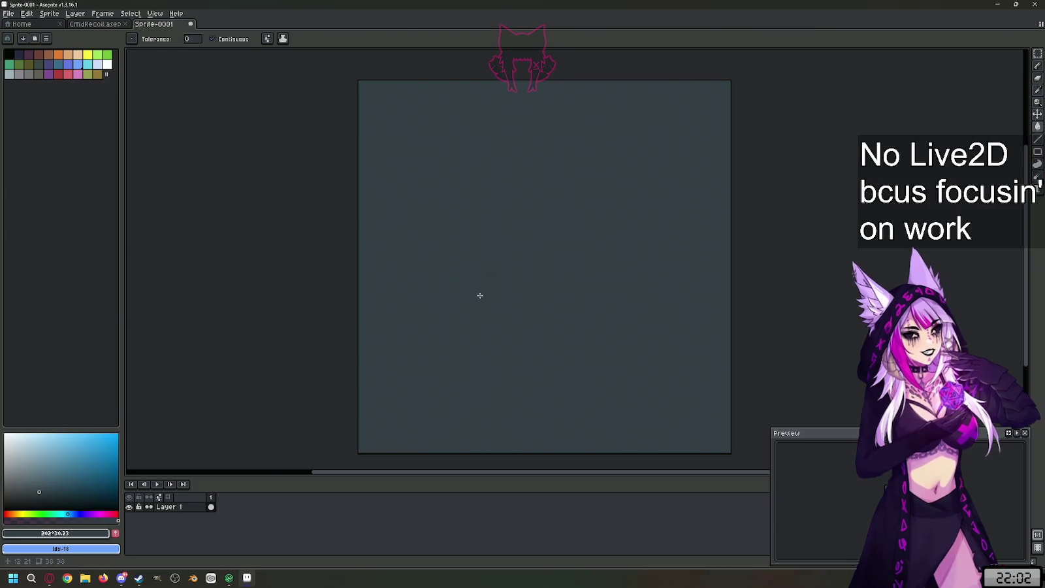
- Eyedrop the reference's blue-grey background #304151 and switch to Sprite-0001
left_click(108, 25)
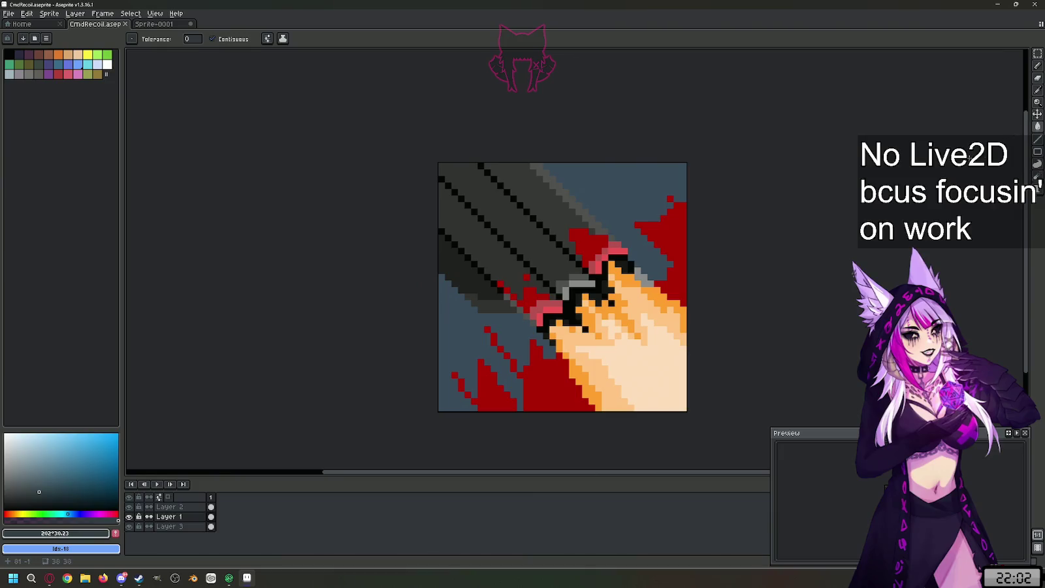
left_click(1037, 90)
left_click(620, 193)
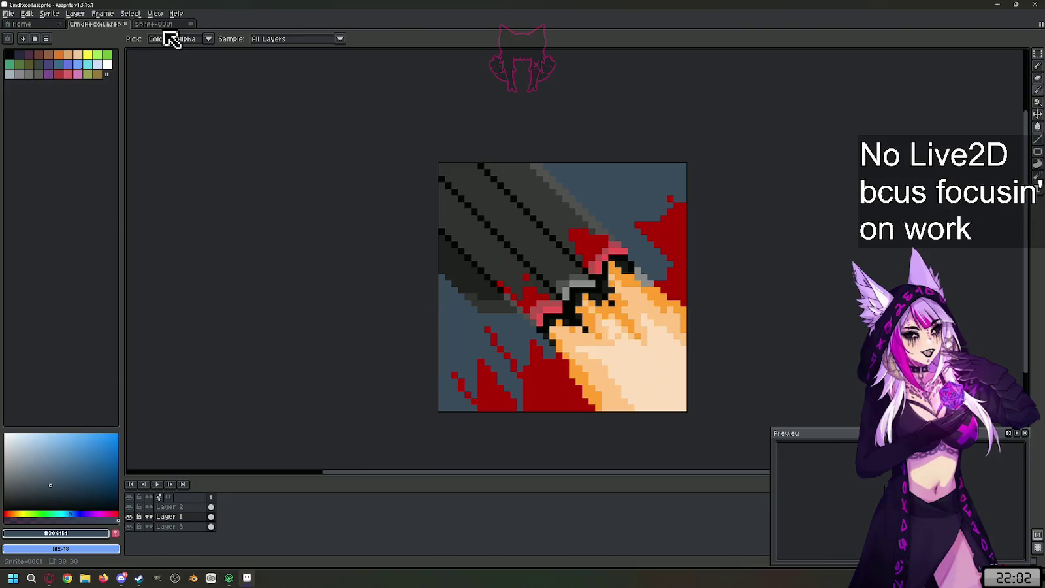
left_click(160, 25)
left_click(102, 27)
left_click(162, 25)
key("h")
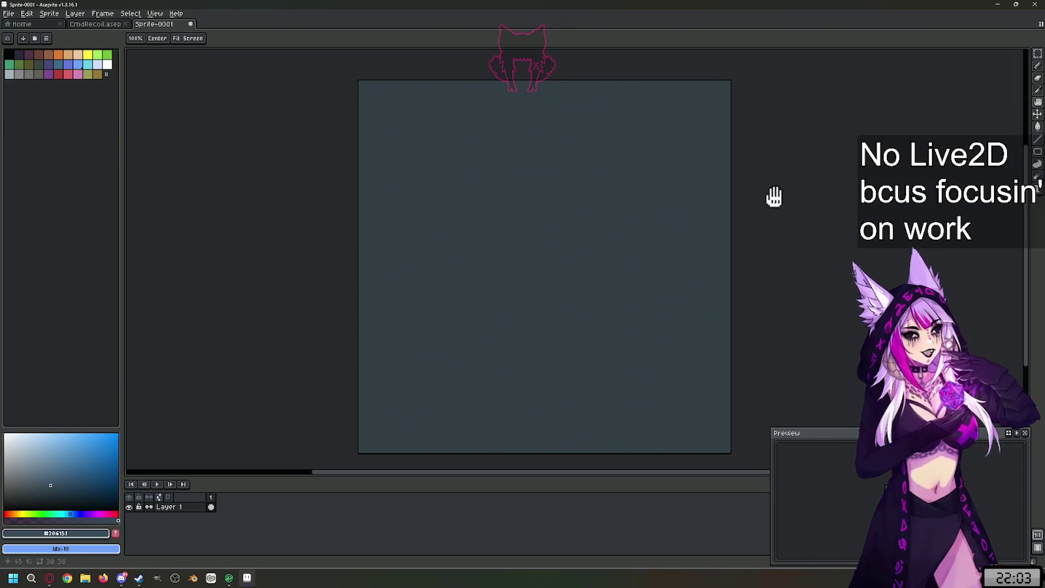
- Compare with the reference, then browse the toolbar down to the Text tool
left_click(89, 24)
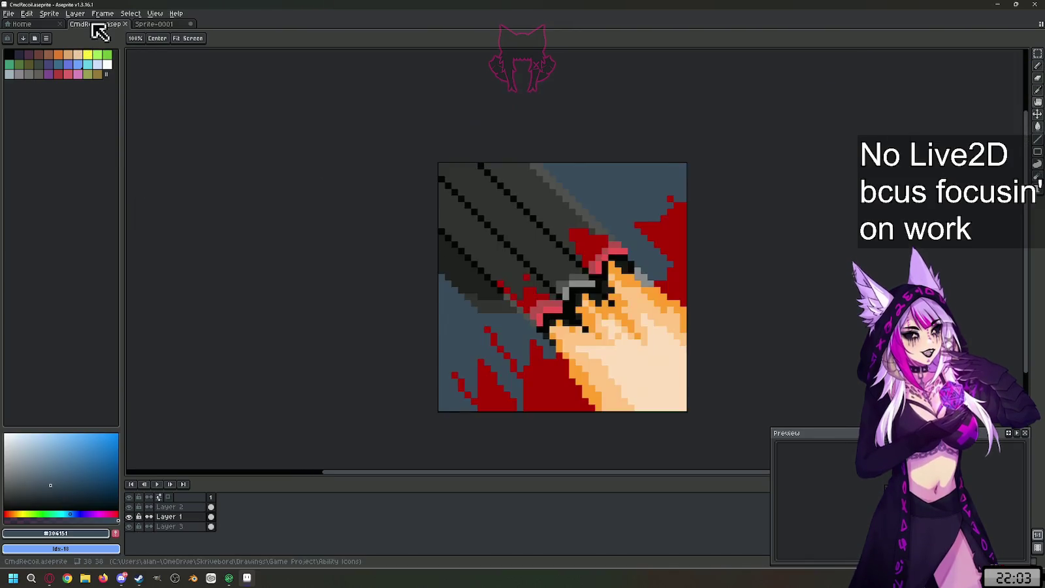
left_click(160, 25)
left_click(1038, 56)
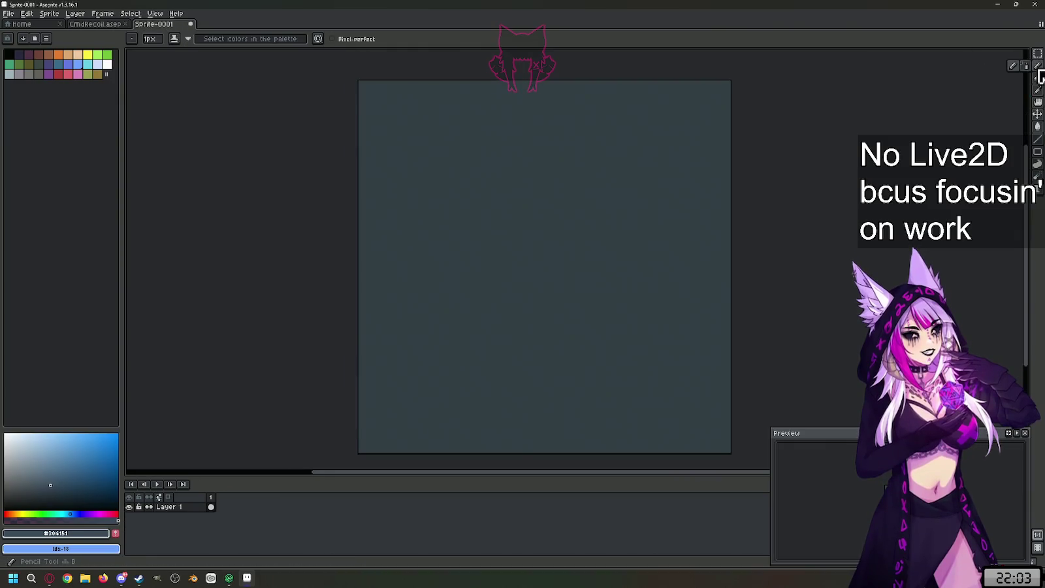
left_click(1038, 77)
left_click(1038, 101)
left_click(1038, 127)
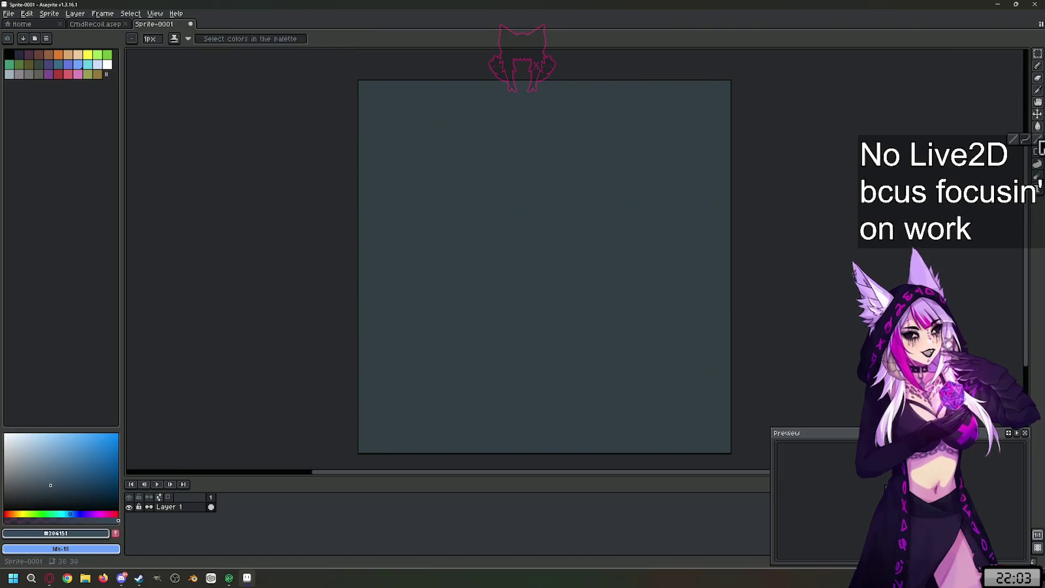
left_click(1038, 151)
left_click(1038, 176)
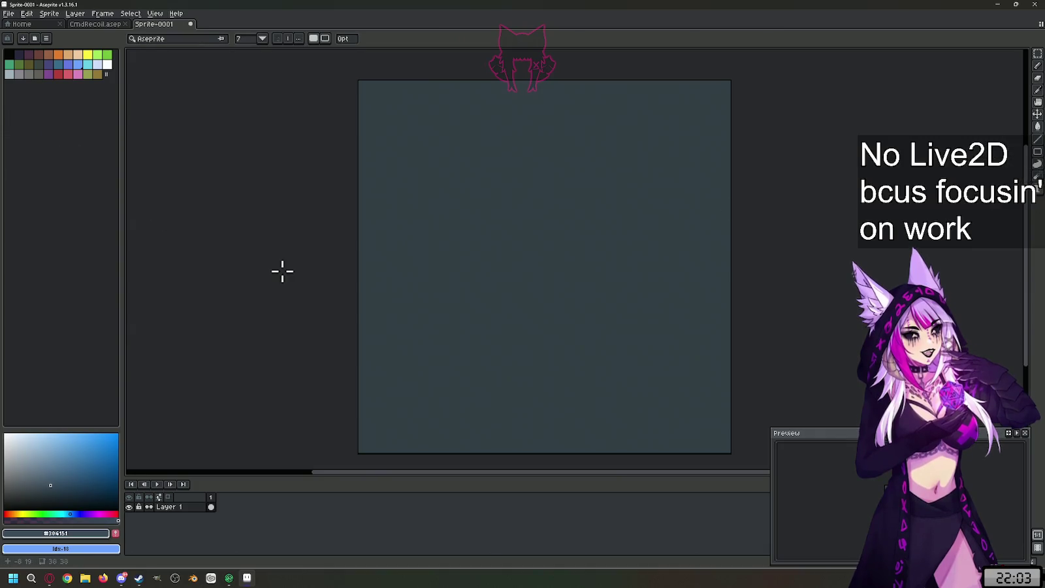
- Clear Sprite-0001 and Paint Bucket-fill the whole canvas with #304151
key("ctrl+a")
key("Delete")
key("g")
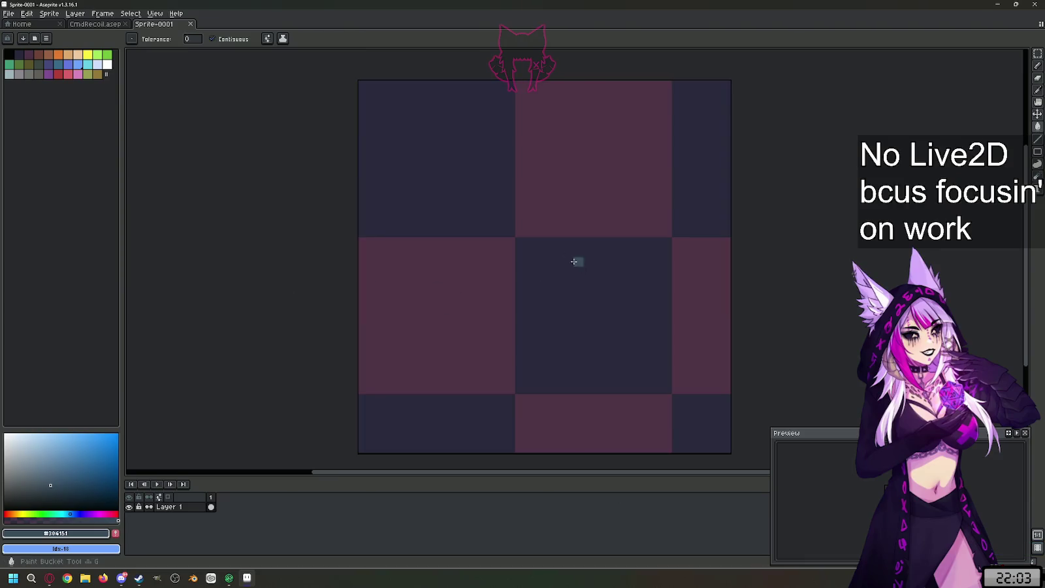
left_click(577, 289)
key("ctrl+a")
key("Delete")
key("ctrl+d")
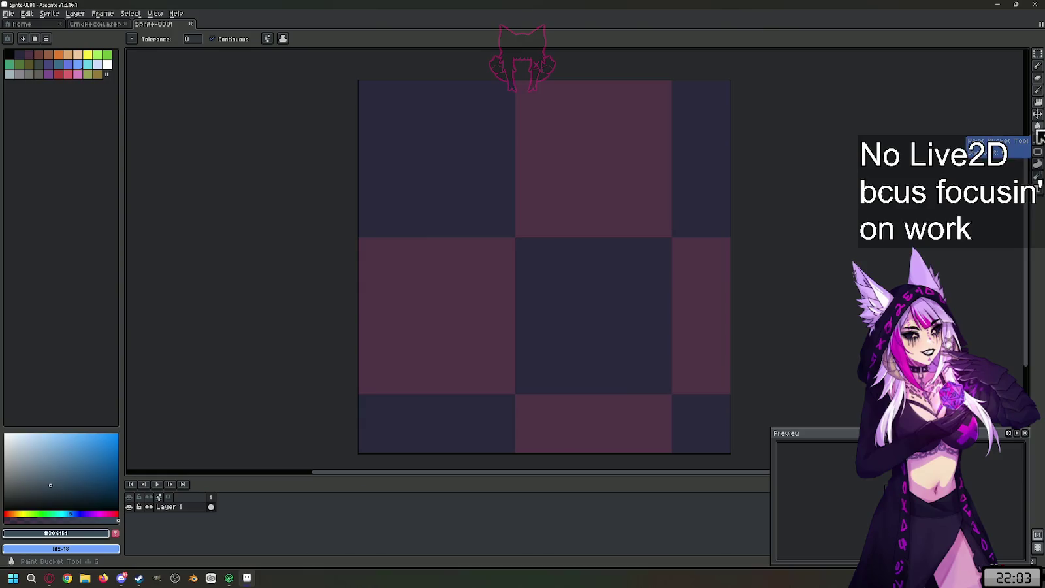
left_click(637, 175)
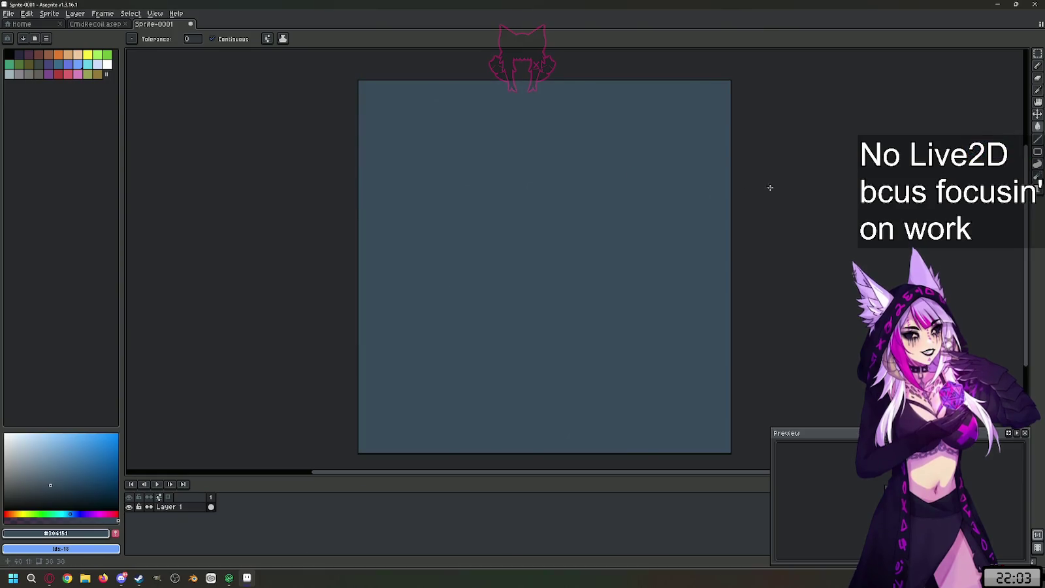
key("b")
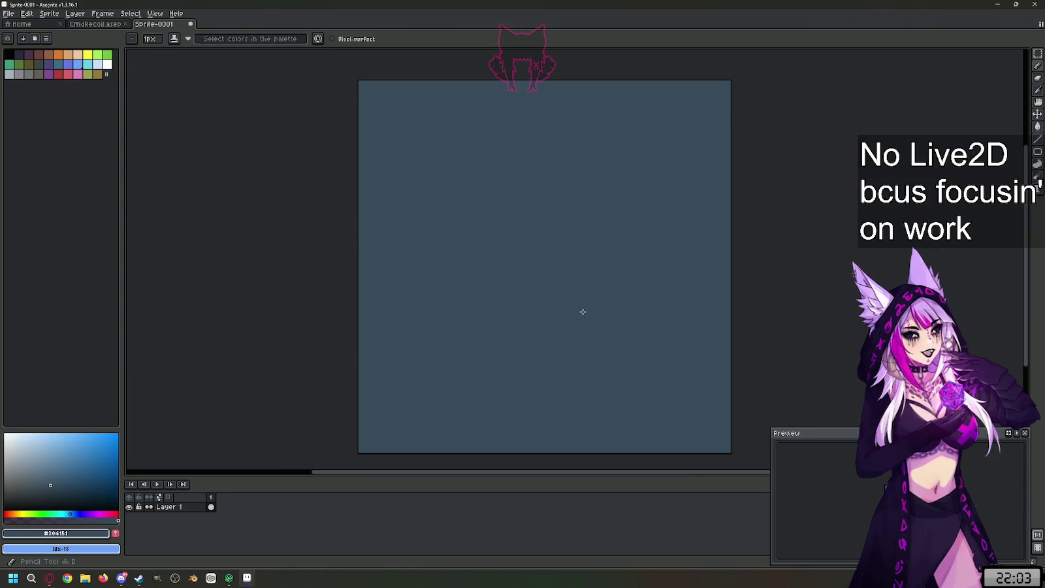
- Compare the blue-grey Sprite-0001 against the CmdRecoil reference by switching tabs
left_click(92, 24)
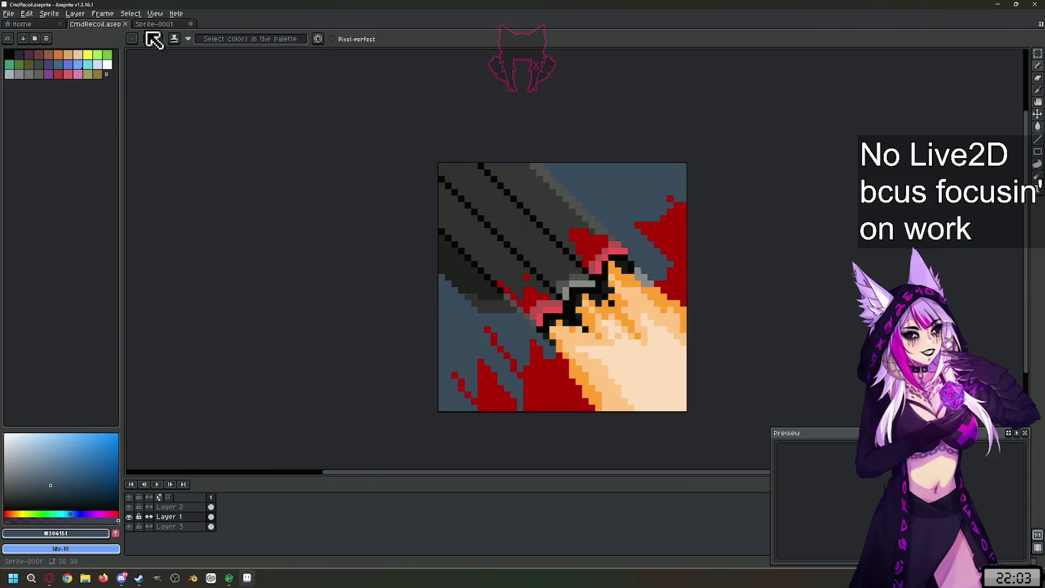
left_click(167, 26)
left_click(111, 26)
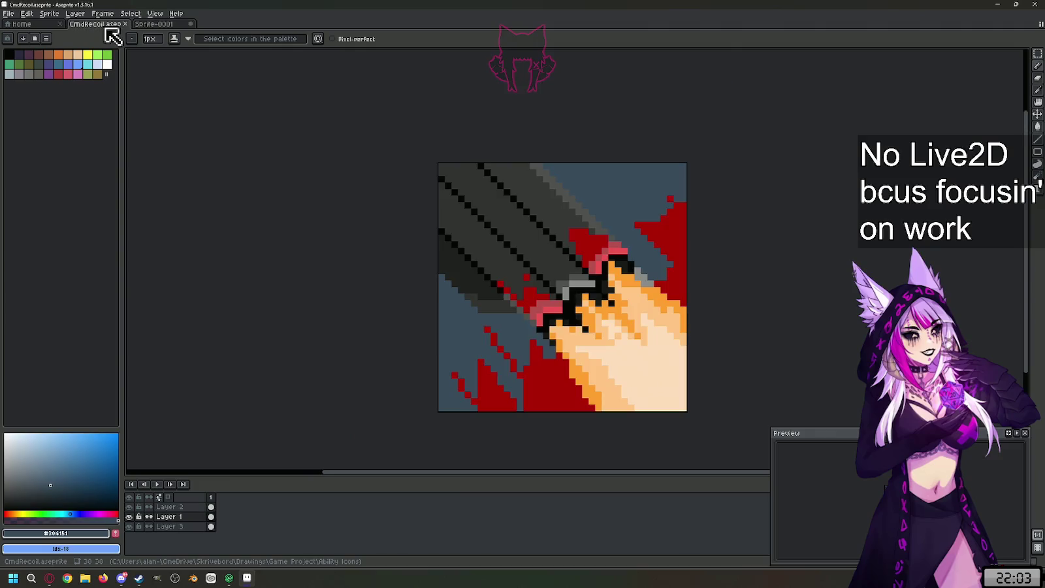
key("i")
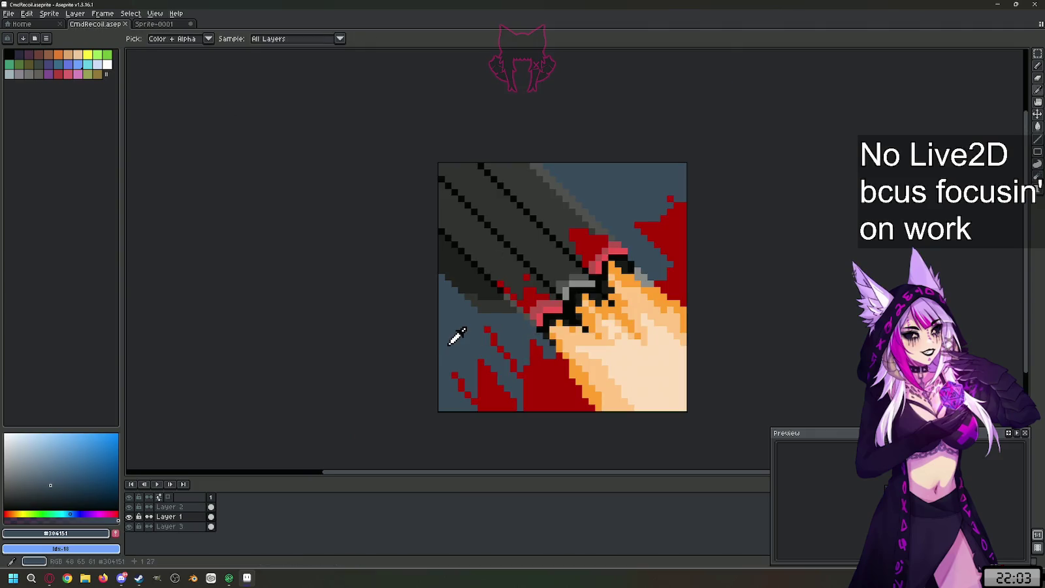
left_click(171, 24)
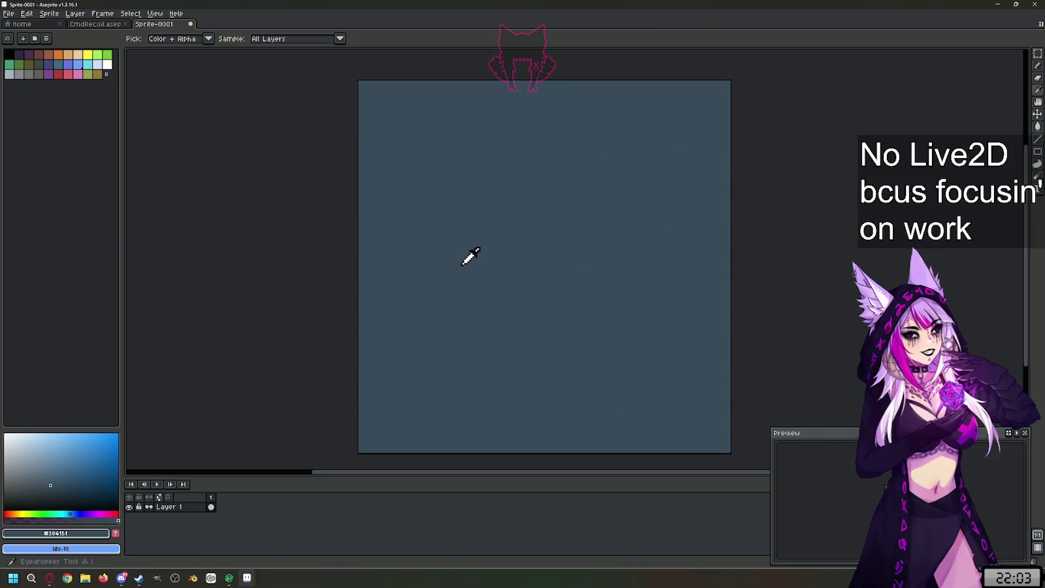
left_click(116, 25)
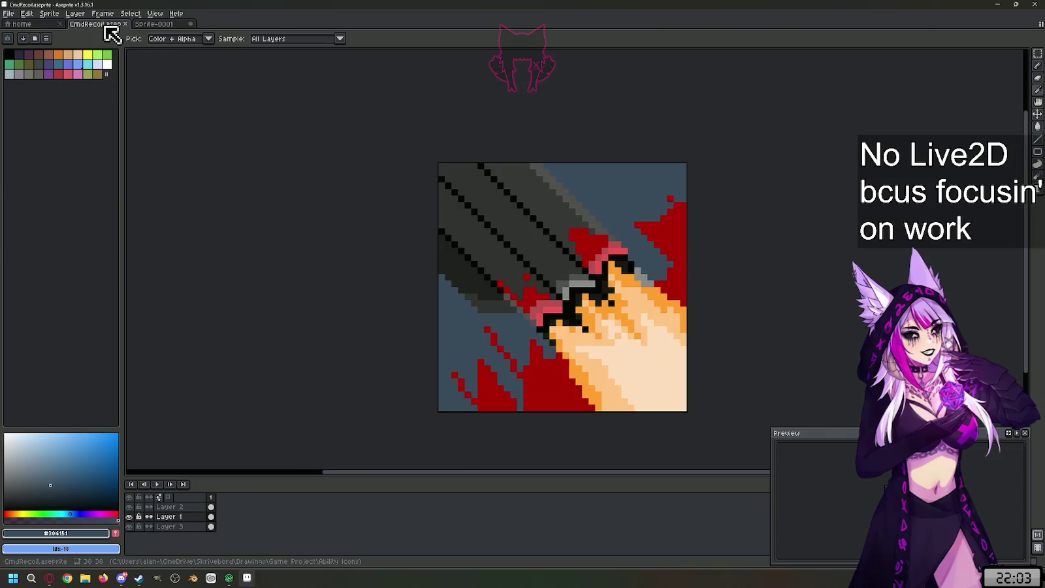
key("ctrl+Tab")
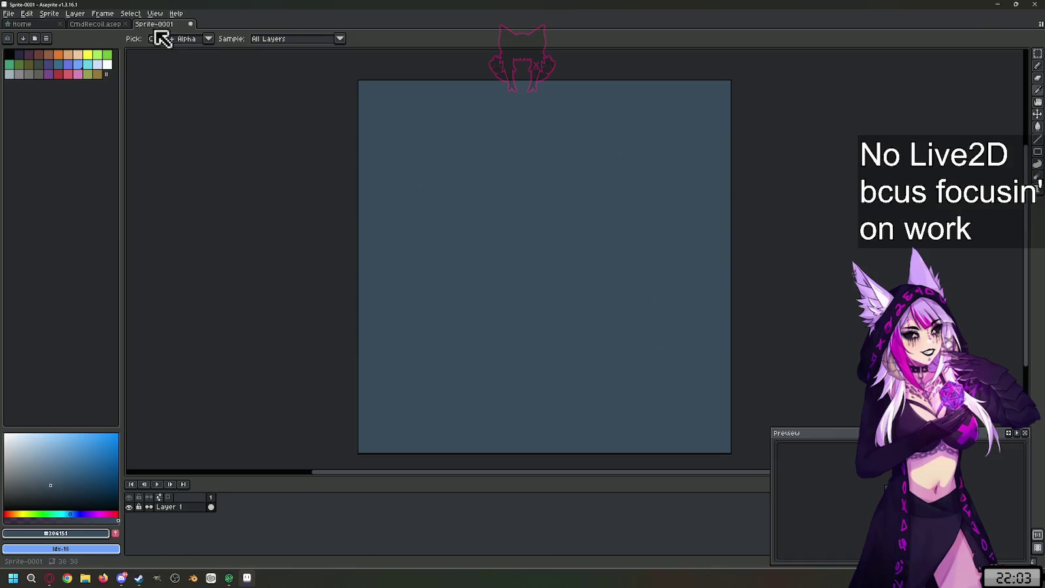
scroll(610, 325, "down", 1)
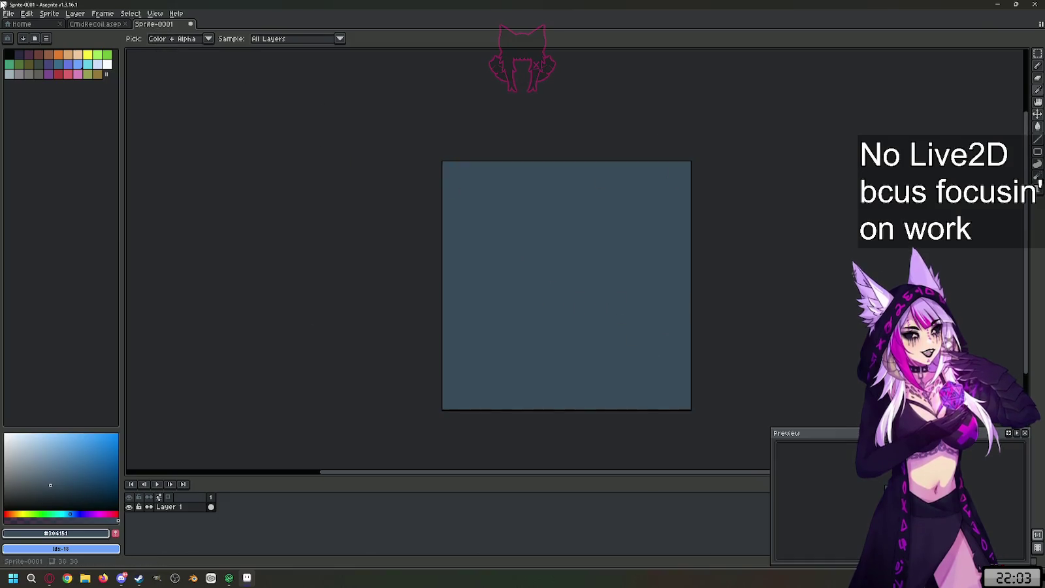
left_click(84, 25)
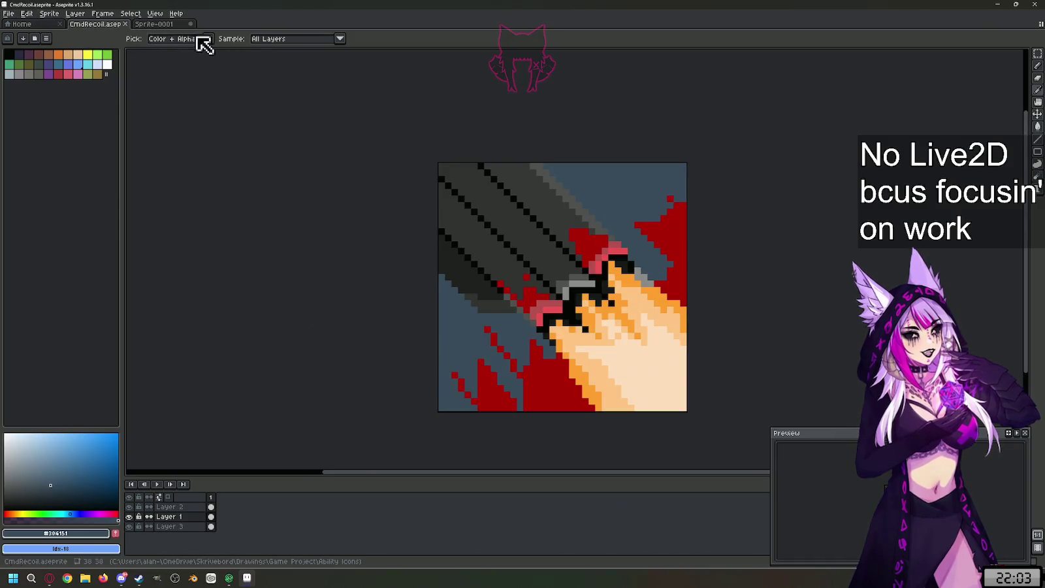
left_click(147, 25)
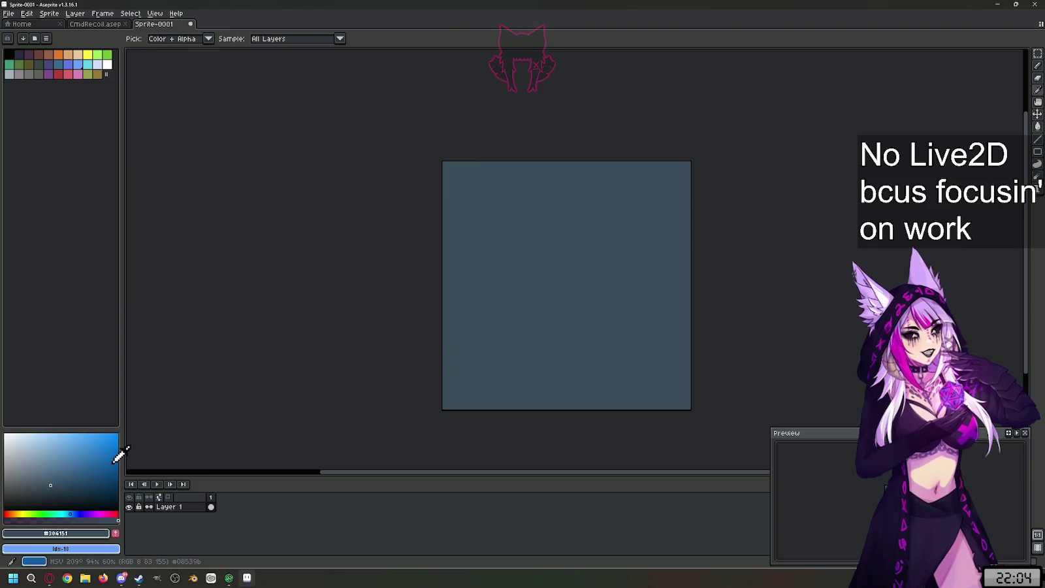
- Shift the hue slider toward red and set the drawing colour to black
left_click_drag(40, 513, 5, 514)
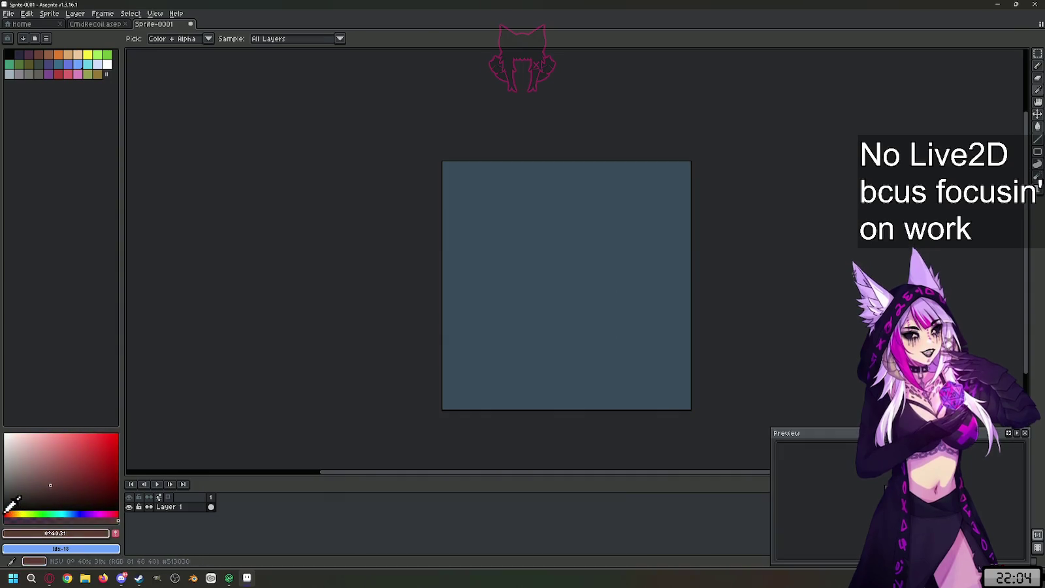
left_click(5, 511)
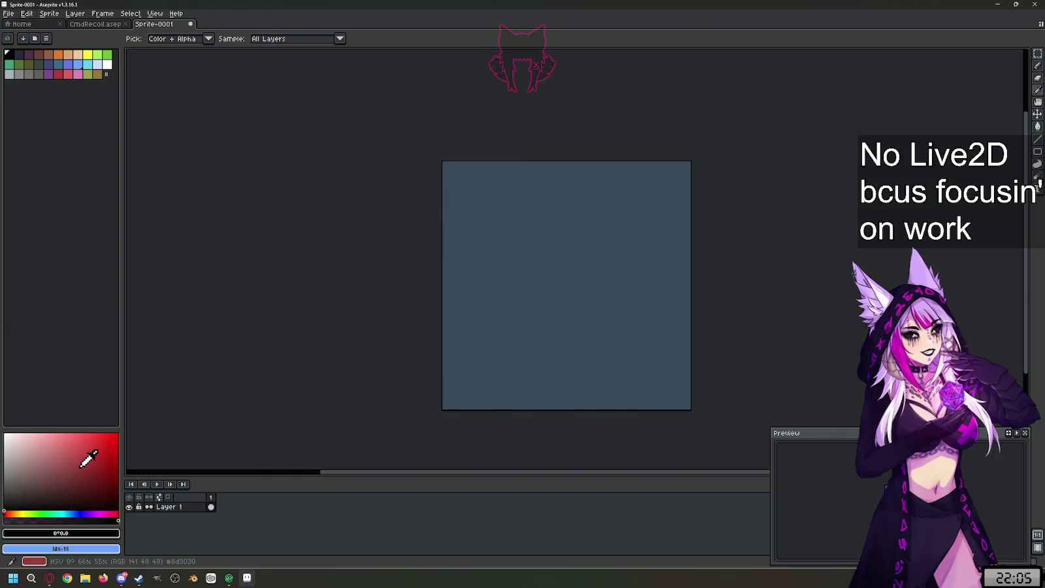
- Select the Pencil, adjust the zoom, and choose the Rectangle outline tool
key("b")
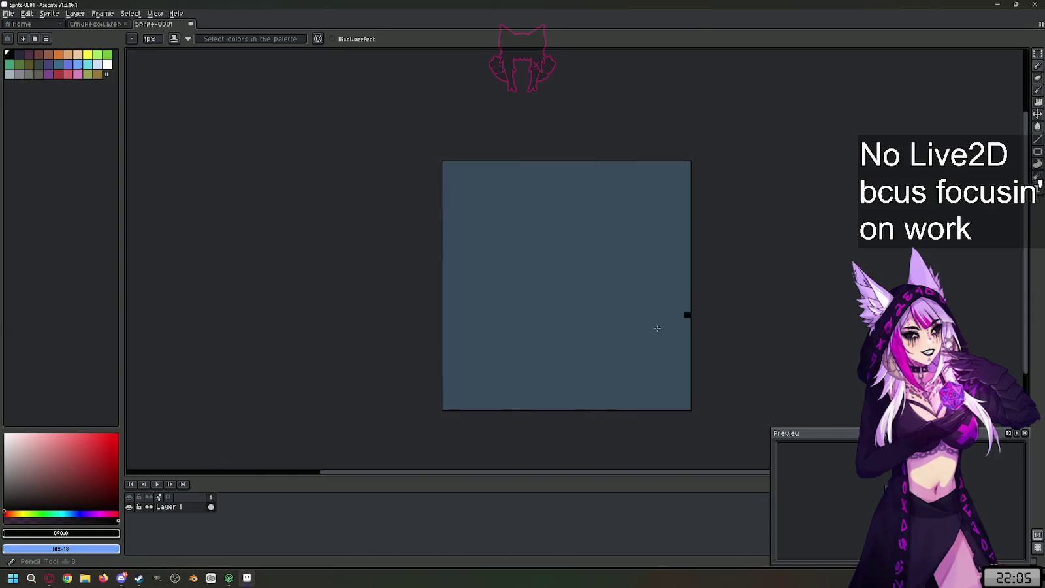
scroll(561, 321, "up", 2)
scroll(557, 314, "down", 1)
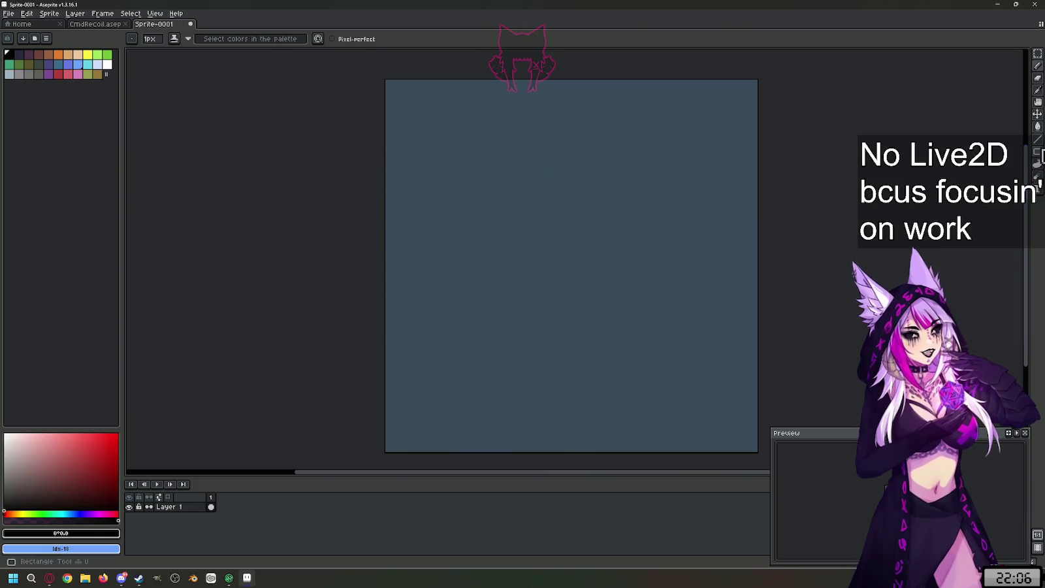
left_click(1038, 152)
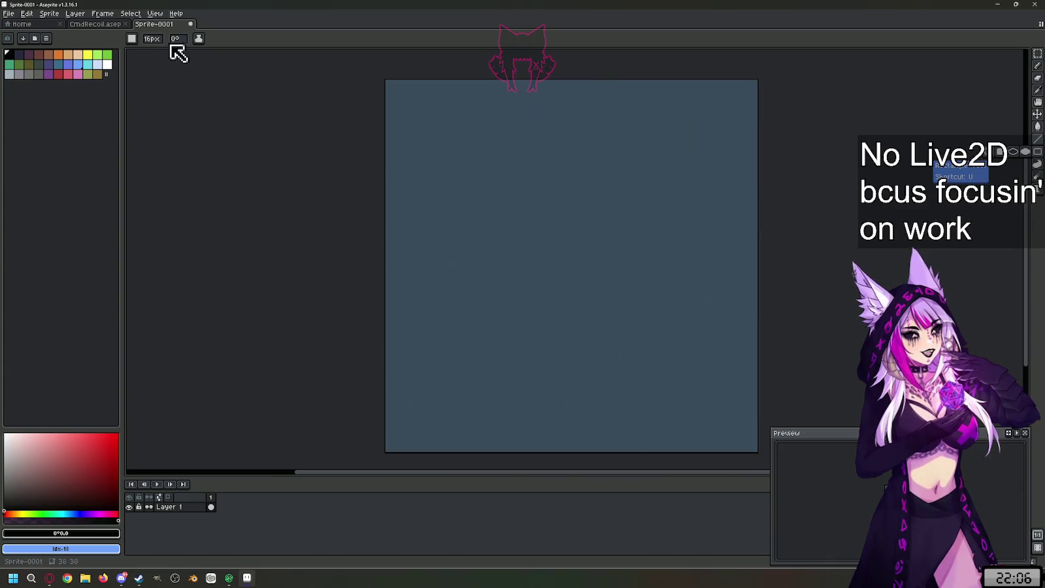
- Set the line thickness to 1 pixel, then undo the test rectangle and stray black pixels
left_click_drag(152, 38, 143, 43)
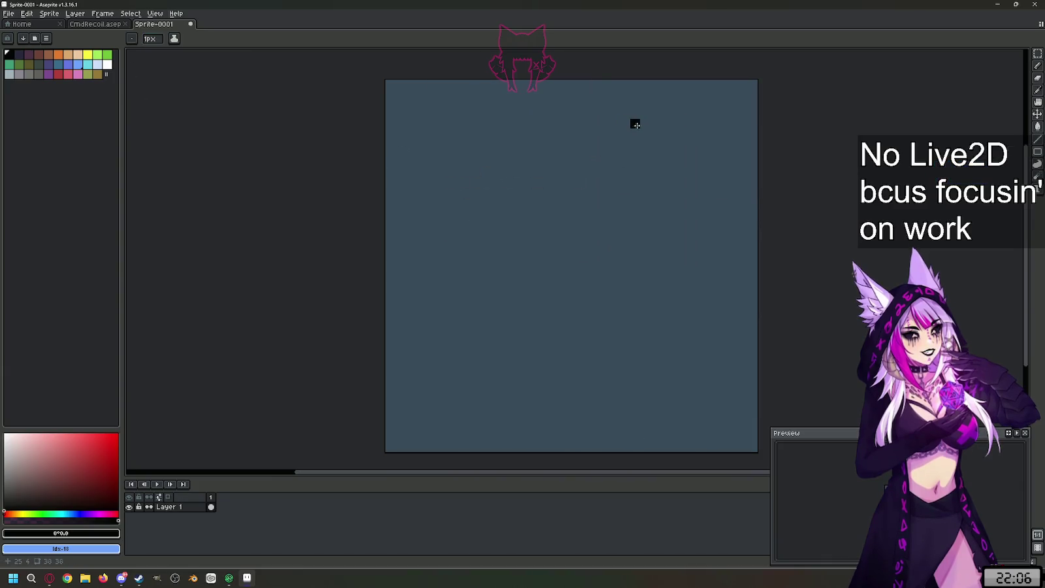
mouse_move(644, 113)
left_mouse_down()
mouse_move(565, 224)
mouse_move(602, 212)
left_mouse_up()
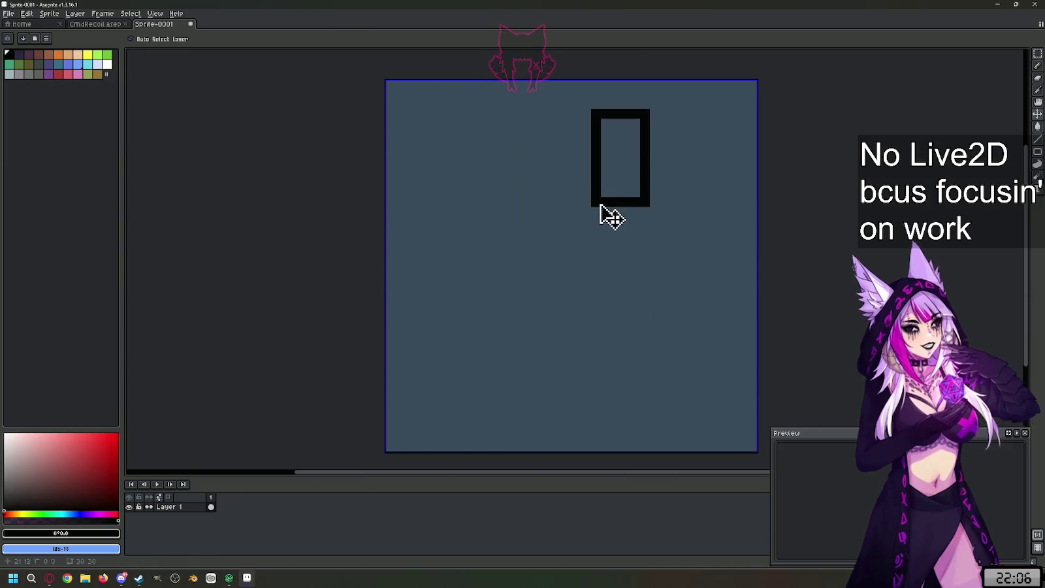
key("ctrl+z")
left_click(548, 172)
key("ctrl+z")
mouse_move(638, 118)
left_mouse_down()
mouse_move(532, 203)
mouse_move(543, 235)
left_mouse_up()
key("ctrl+z")
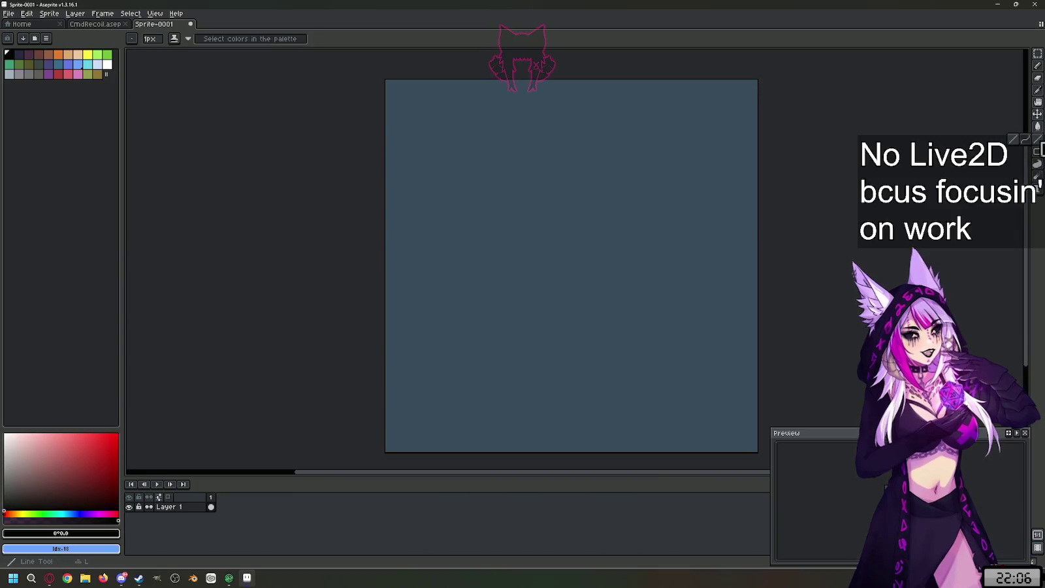
- Draw a long black blade diagonal plus a crossguard stroke, undoing the misplaced second edge
mouse_move(666, 133)
left_mouse_down()
mouse_move(349, 424)
mouse_move(361, 428)
mouse_move(344, 400)
left_mouse_up()
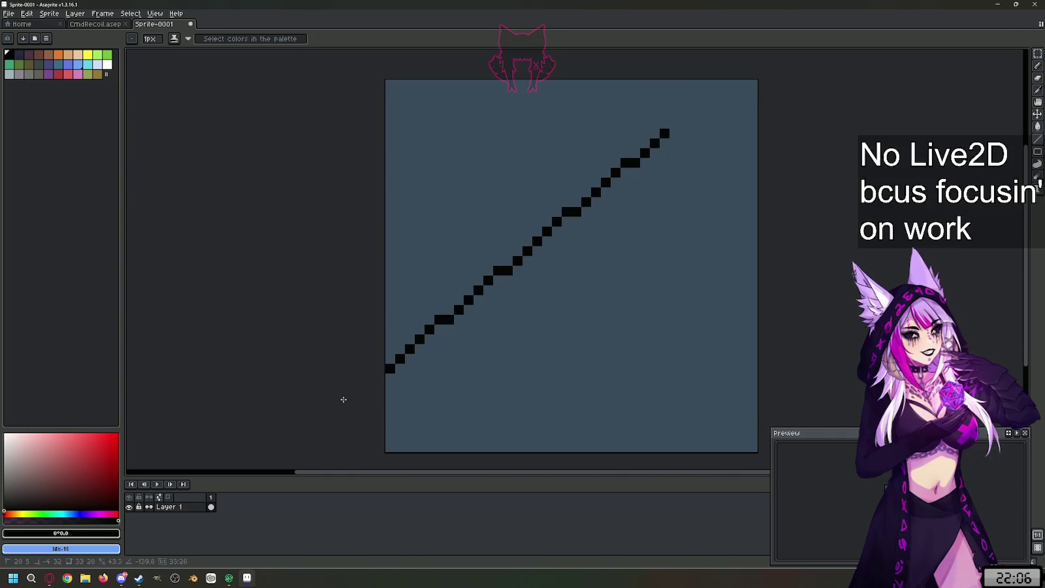
left_click_drag(343, 399, 361, 425)
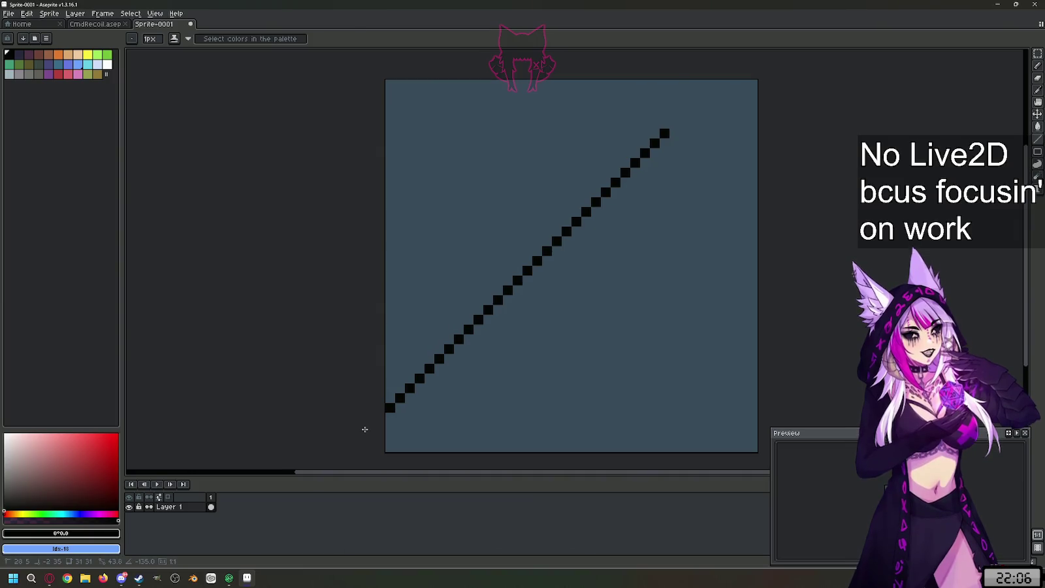
left_click_drag(364, 429, 365, 429)
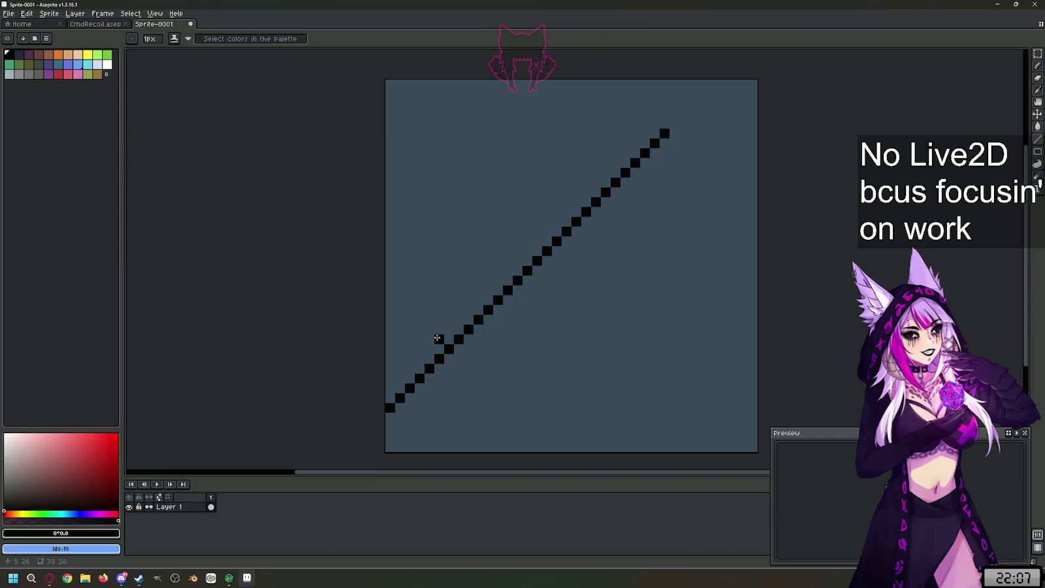
left_click_drag(428, 329, 501, 407)
left_click_drag(423, 445, 585, 294)
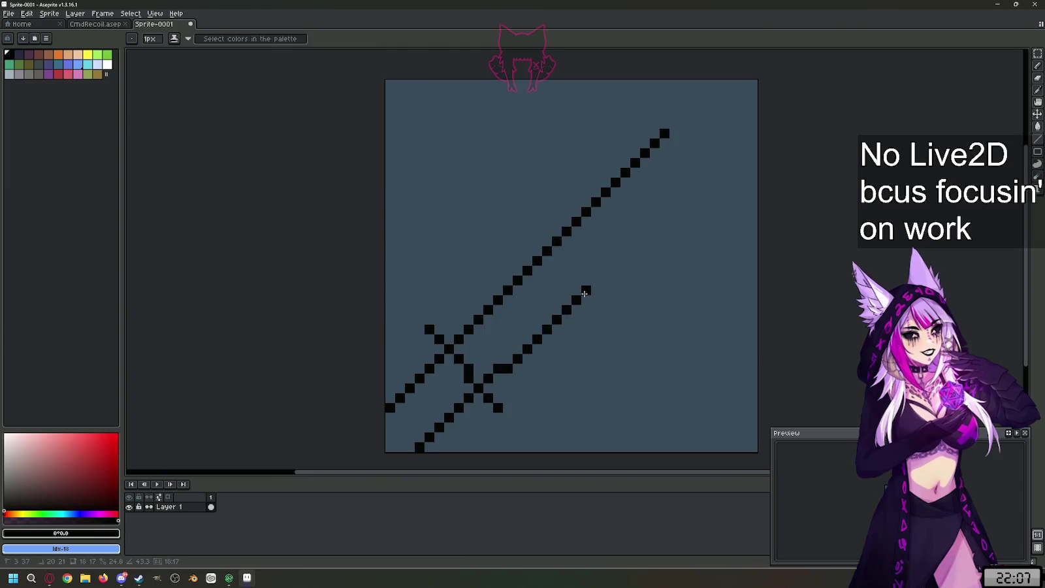
left_click_drag(585, 294, 584, 294)
key("ctrl+z")
key("ctrl+z")
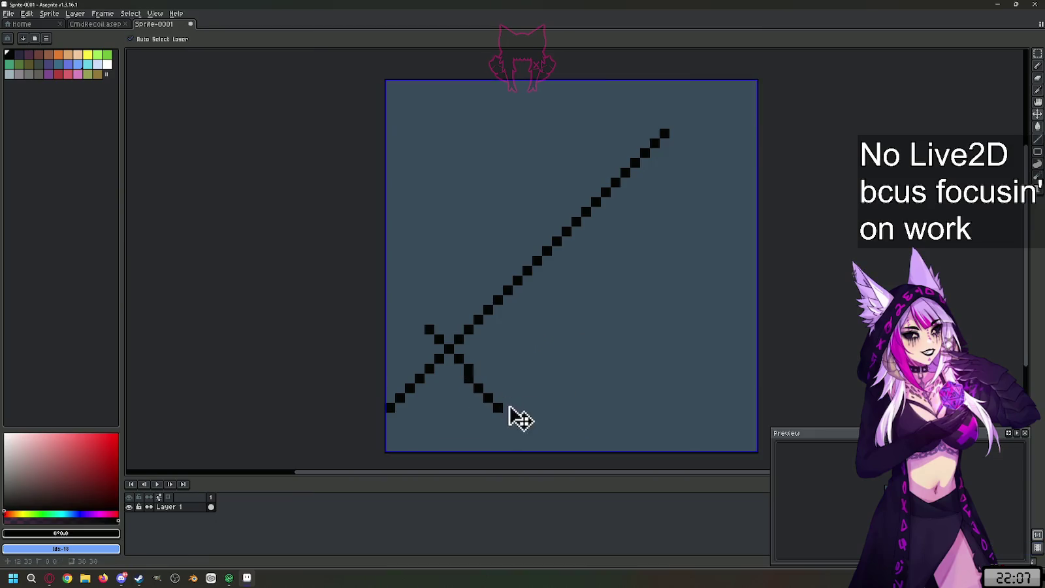
key("ctrl+z")
- Redraw the crossguard and add a parallel lower blade edge running up to the tip
left_click_drag(429, 330, 532, 432)
left_click_drag(430, 447, 626, 241)
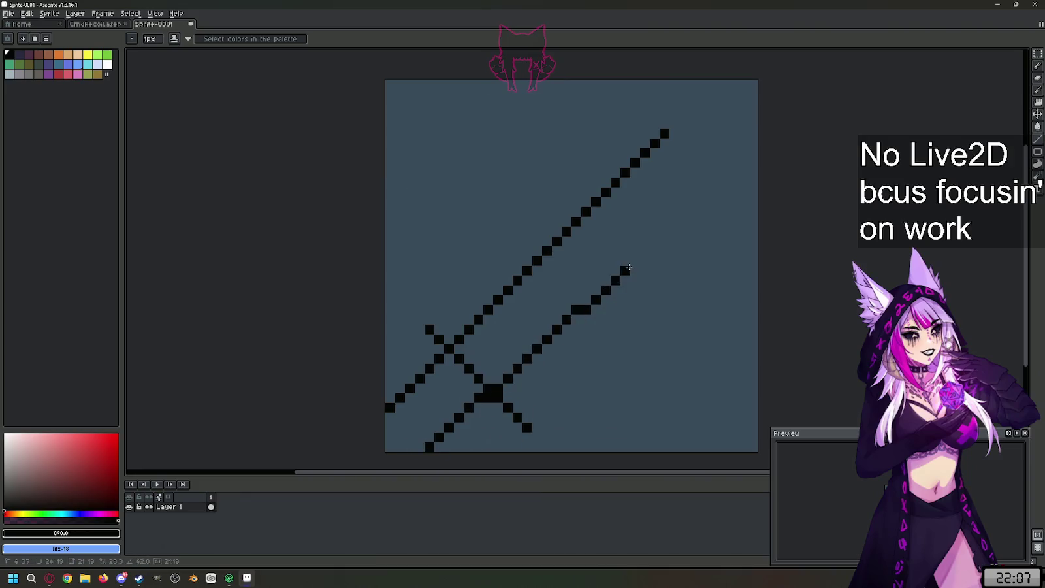
mouse_move(628, 242)
left_mouse_down()
mouse_move(677, 203)
mouse_move(669, 138)
left_mouse_up()
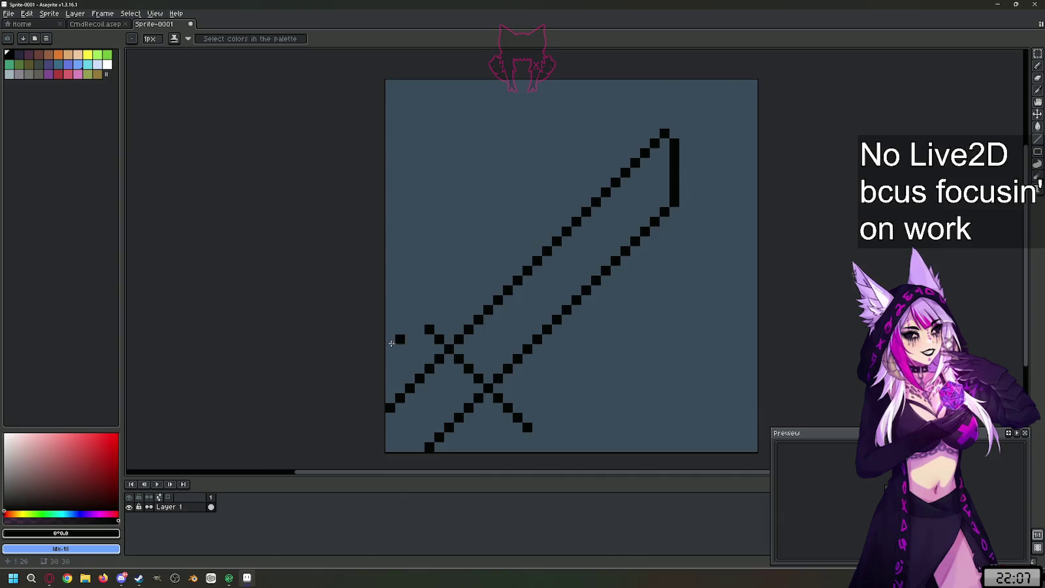
- Add an inner vertical tip line and inner blade diagonal, then place red gem pixels on the hilt
left_click_drag(655, 159, 656, 199)
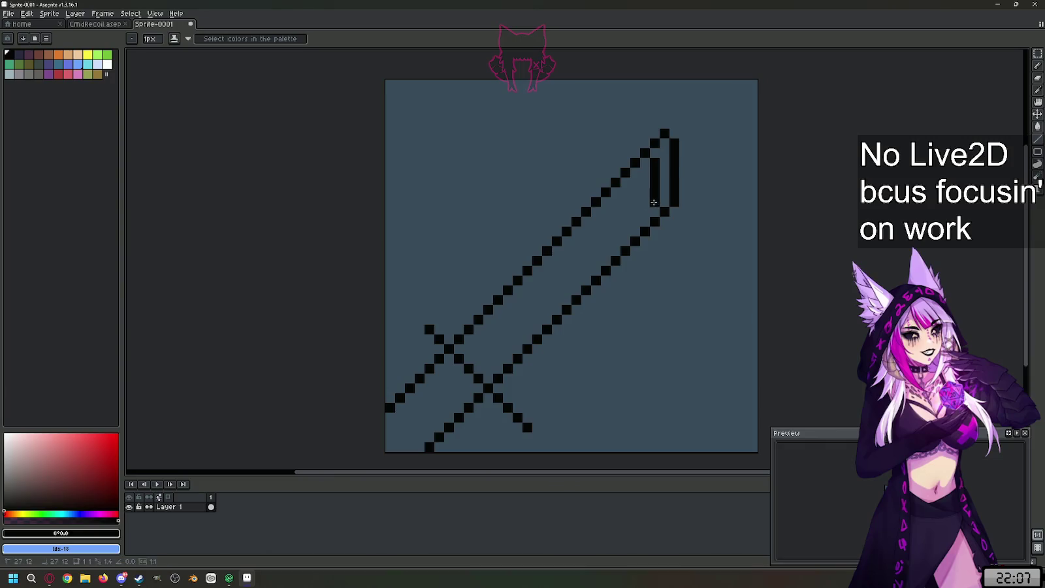
left_click_drag(654, 202, 483, 370)
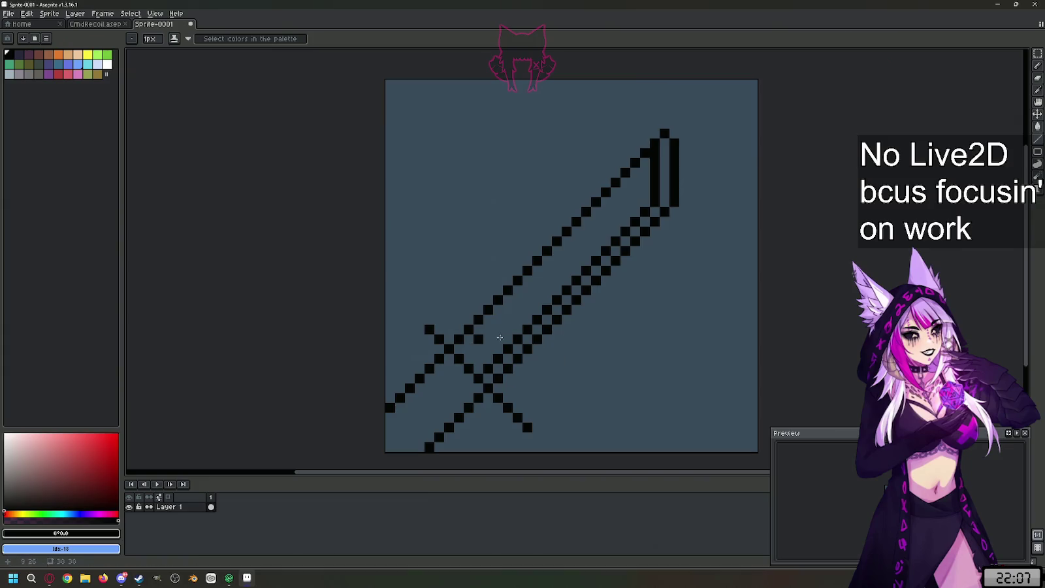
left_click_drag(81, 449, 118, 434)
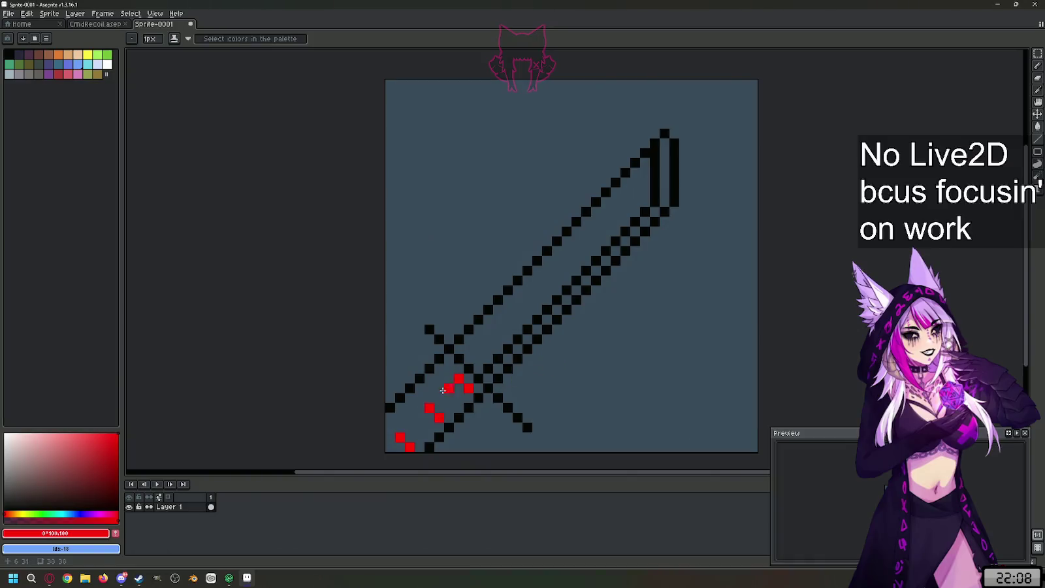
- Remove a misplaced red pixel and pencil dark-grey shading around the hilt gems
key("ctrl+z")
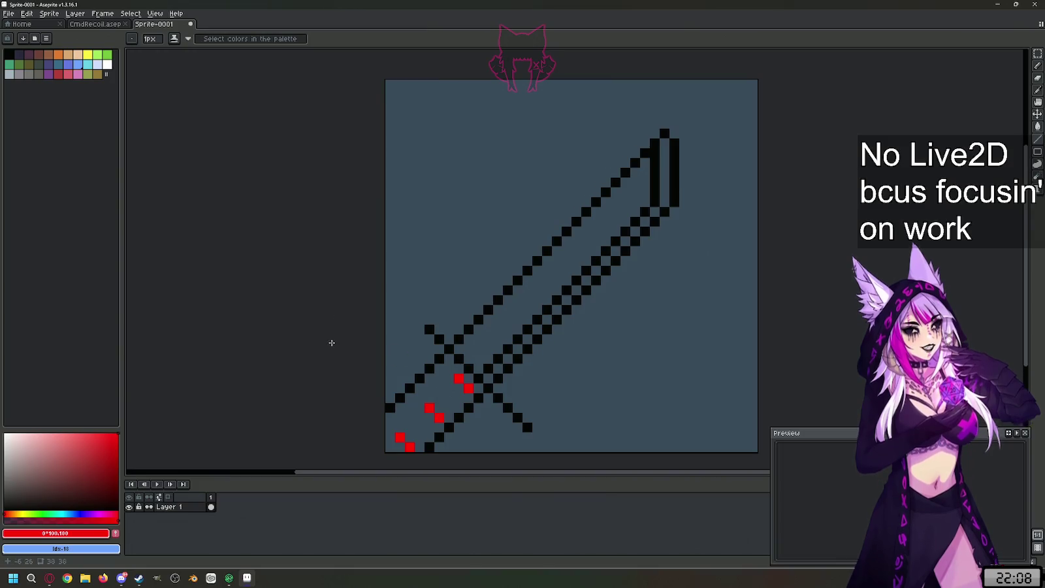
left_click(4, 497)
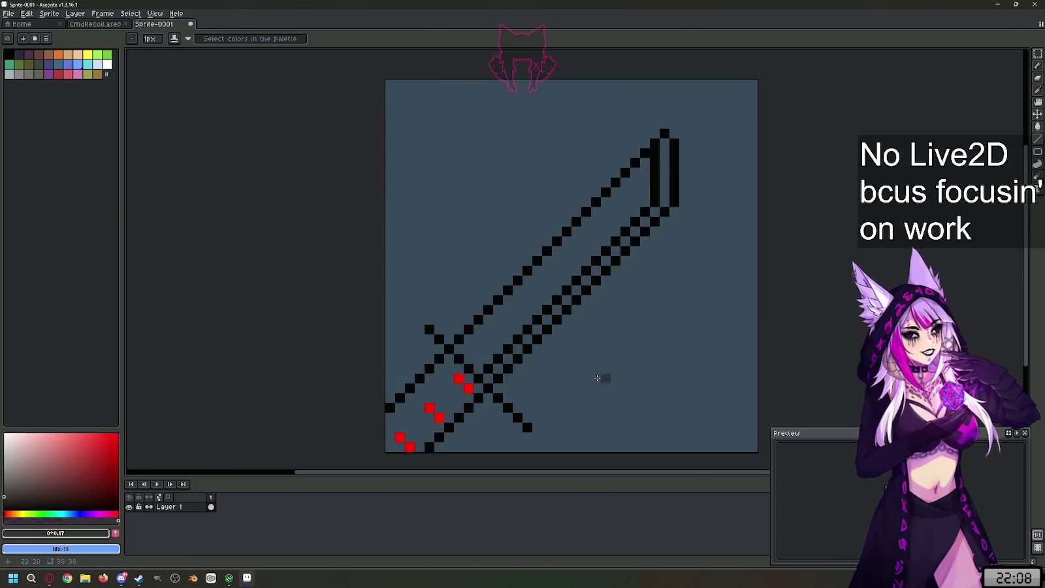
left_click_drag(468, 399, 449, 378)
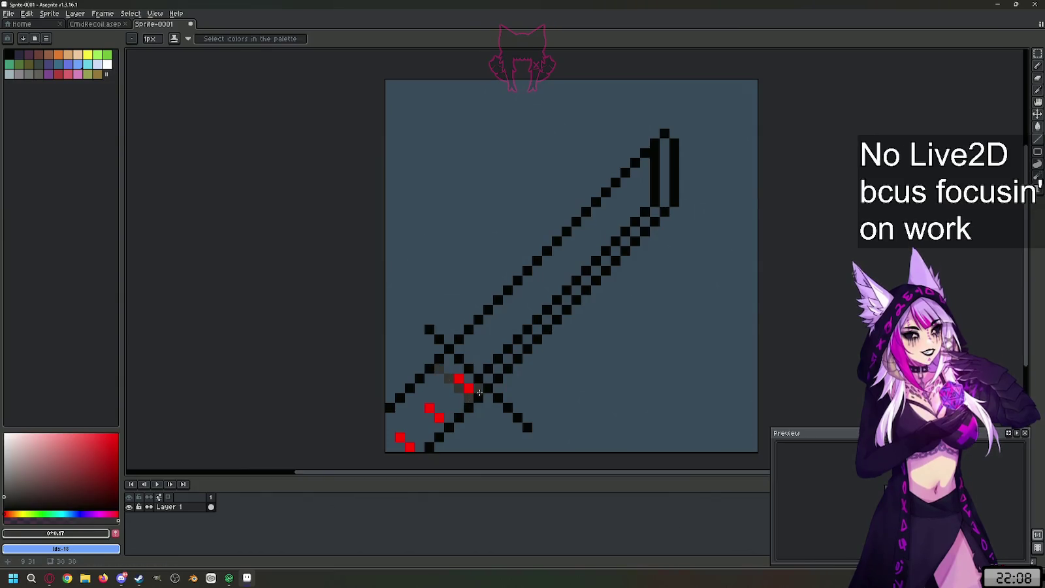
left_click_drag(448, 359, 447, 372)
left_click(5, 500)
key("g")
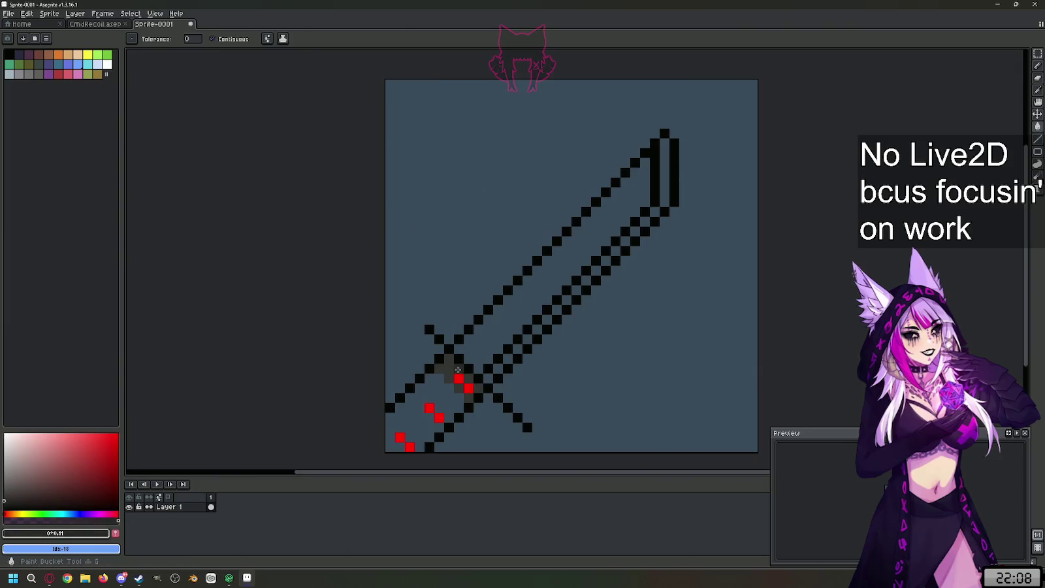
key("b")
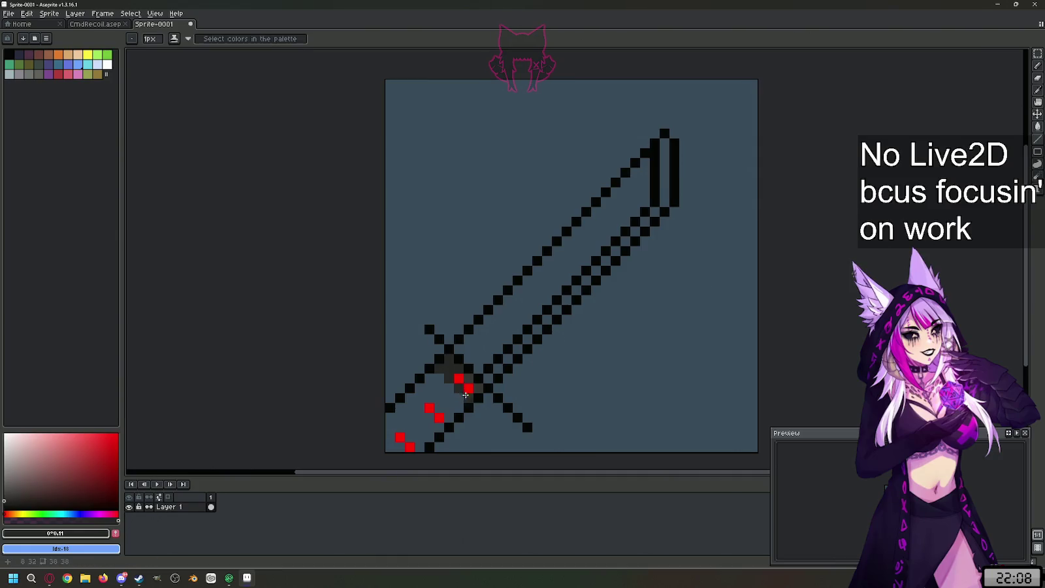
left_click(468, 389)
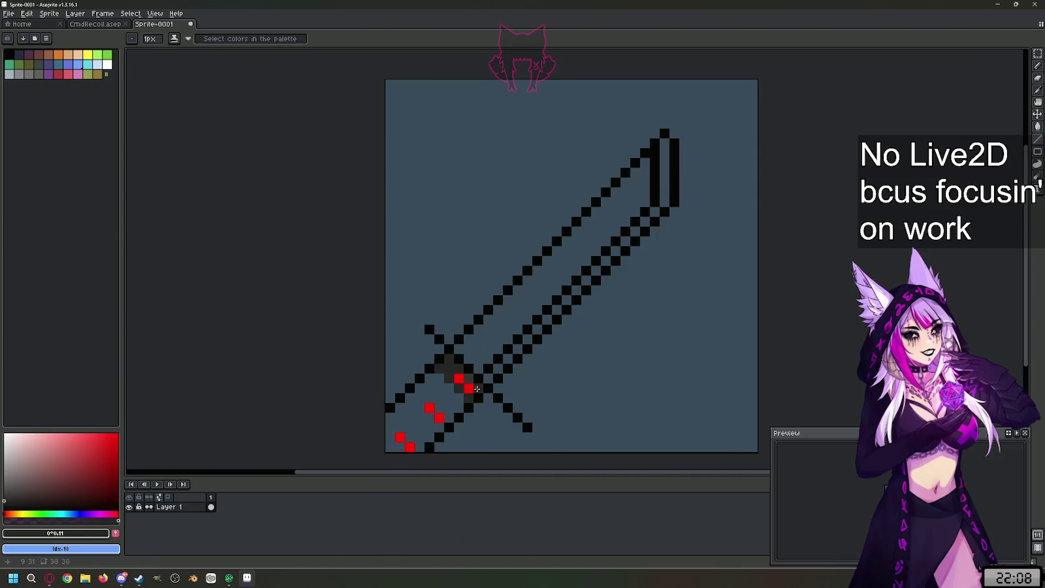
left_click(439, 407)
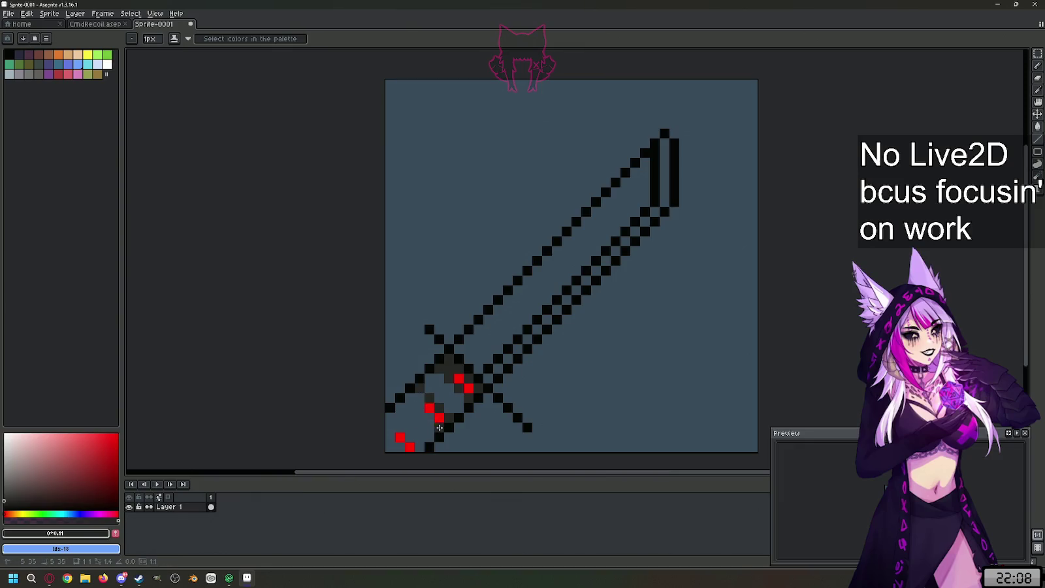
left_click(420, 398)
mouse_move(409, 437)
left_mouse_down()
mouse_move(400, 427)
mouse_move(390, 447)
mouse_move(402, 451)
left_mouse_up()
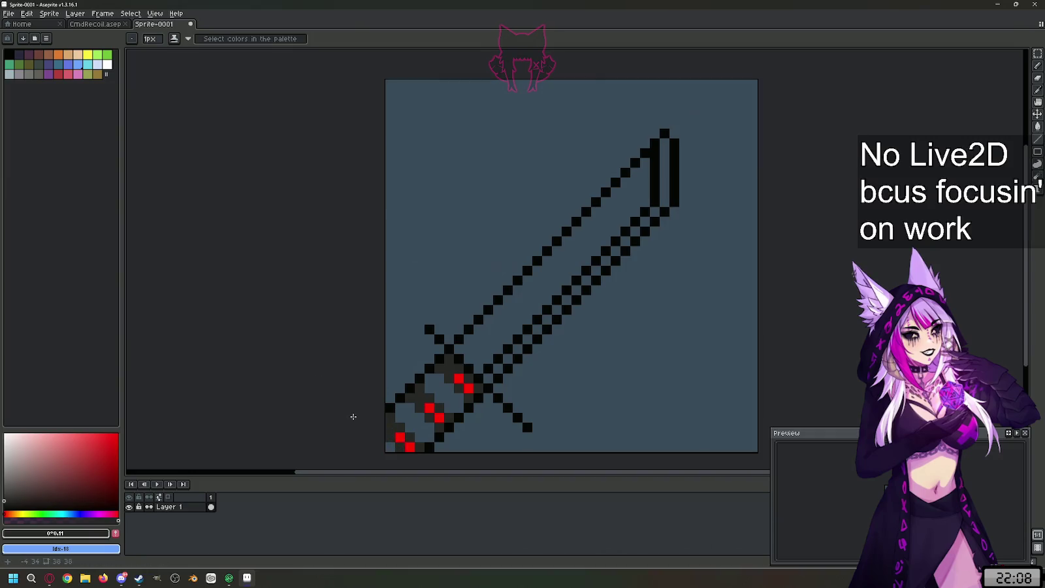
- Bucket-fill the hilt interior dark grey and paint over extra red pixels, leaving three gems
left_click(4, 495)
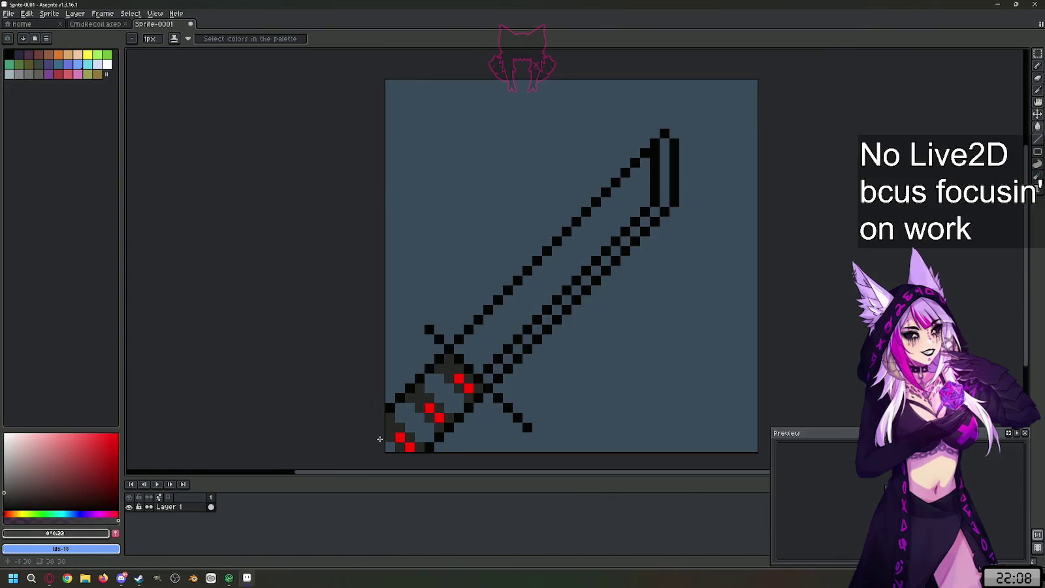
key("g")
left_click(447, 404)
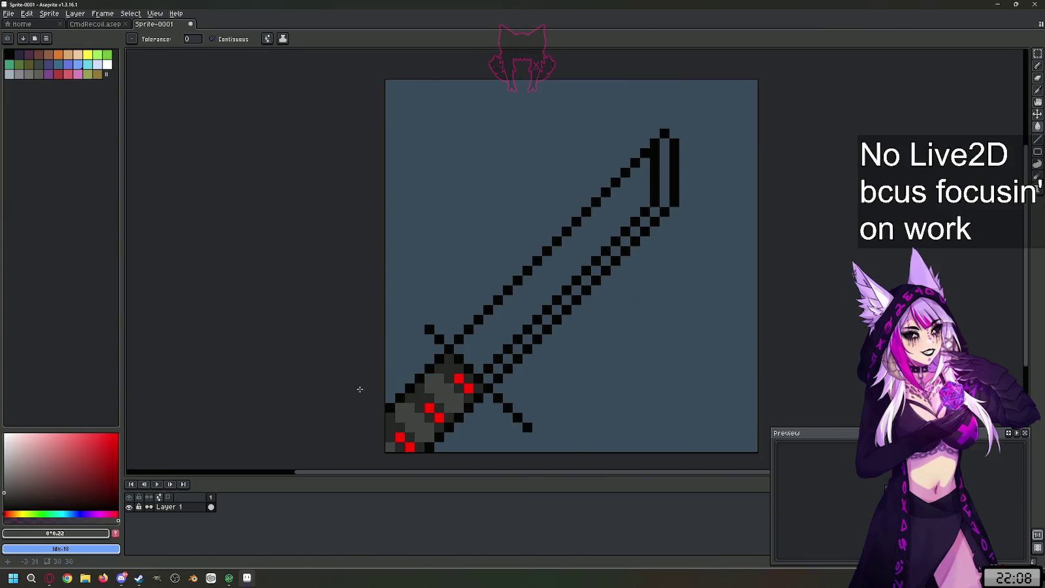
key("b")
left_click(450, 385, "alt")
left_click(435, 418)
left_click(400, 441)
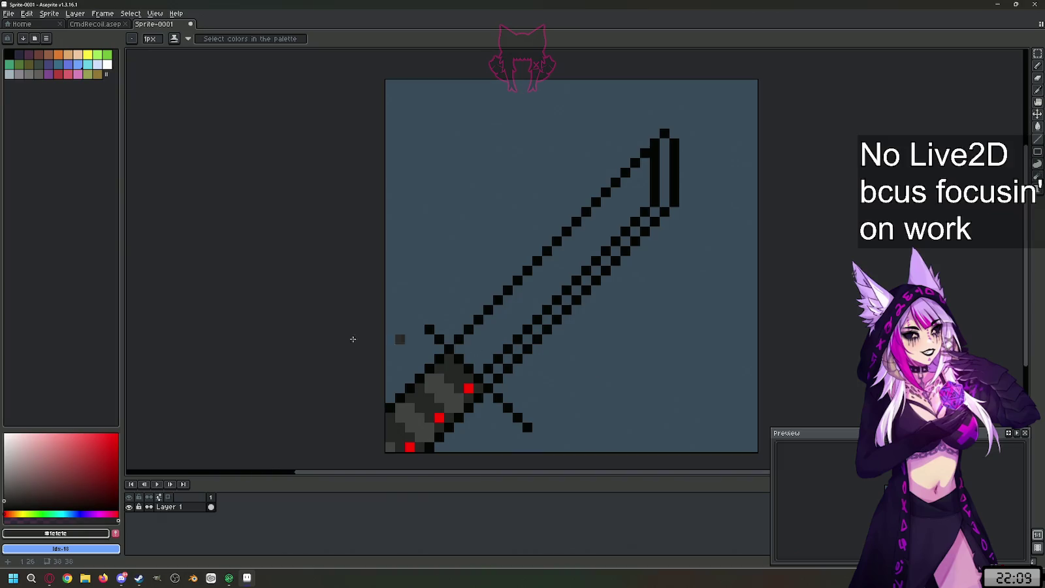
- Draw a dark red #881414 stripe along the blade's lower edge and up the tip
left_click(118, 434)
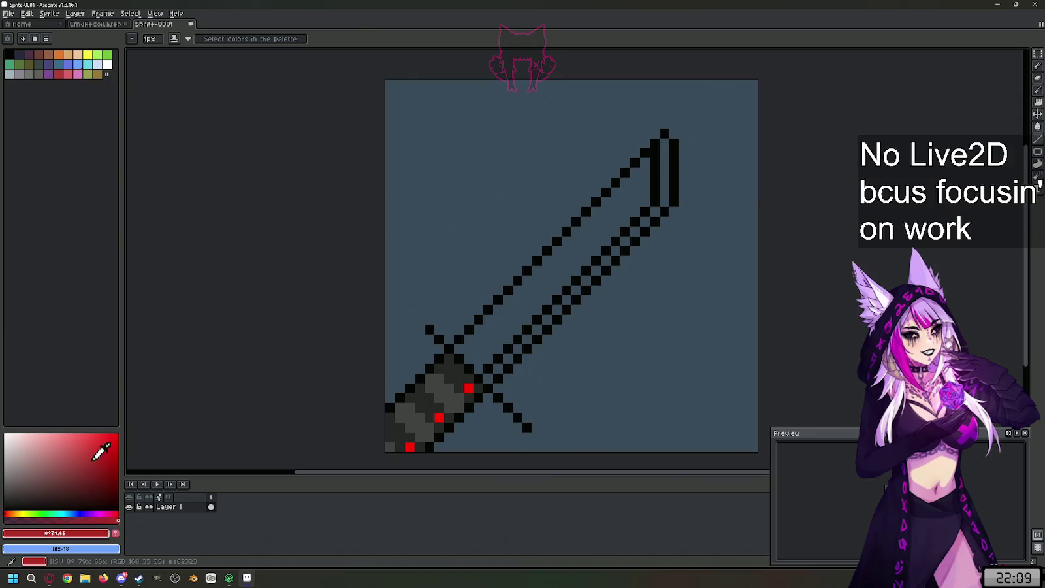
left_click(101, 469)
left_click(489, 378)
left_click(665, 207, "shift")
left_click(663, 149, "shift")
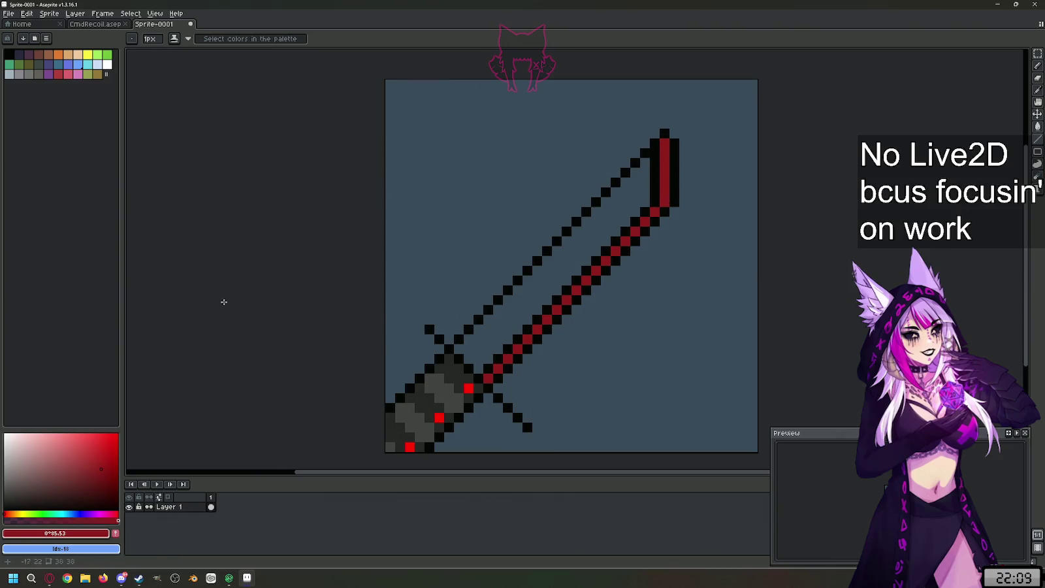
mouse_move(47, 447)
left_mouse_down()
mouse_move(3, 425)
mouse_move(3, 475)
left_mouse_up()
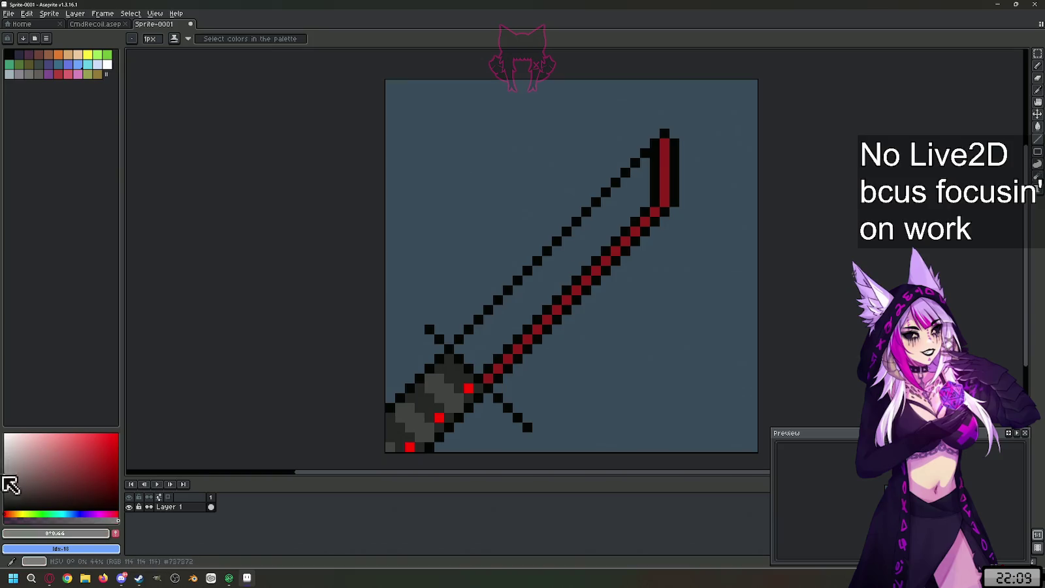
- Fill the blade interior mid grey and draw white highlight streaks on it
key("g")
left_click(576, 262)
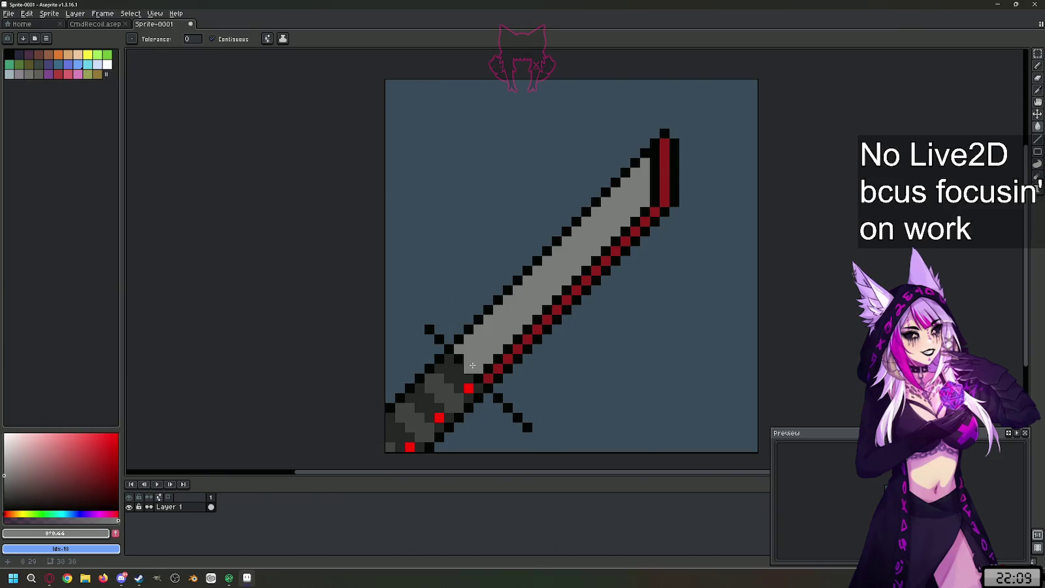
left_click_drag(58, 463, 5, 435)
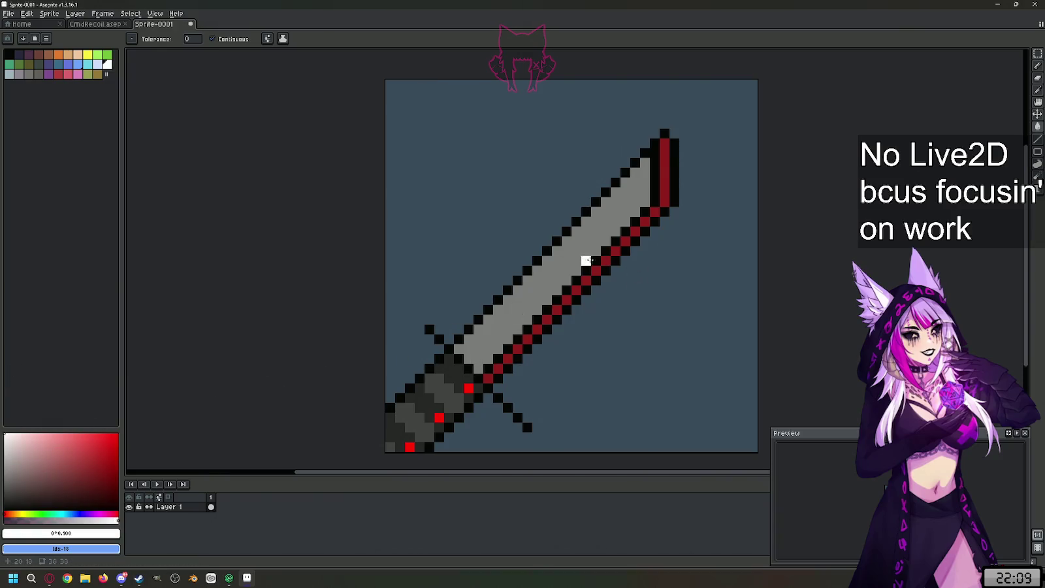
key("l")
mouse_move(612, 203)
left_mouse_down()
mouse_move(601, 237)
mouse_move(611, 193)
left_mouse_up()
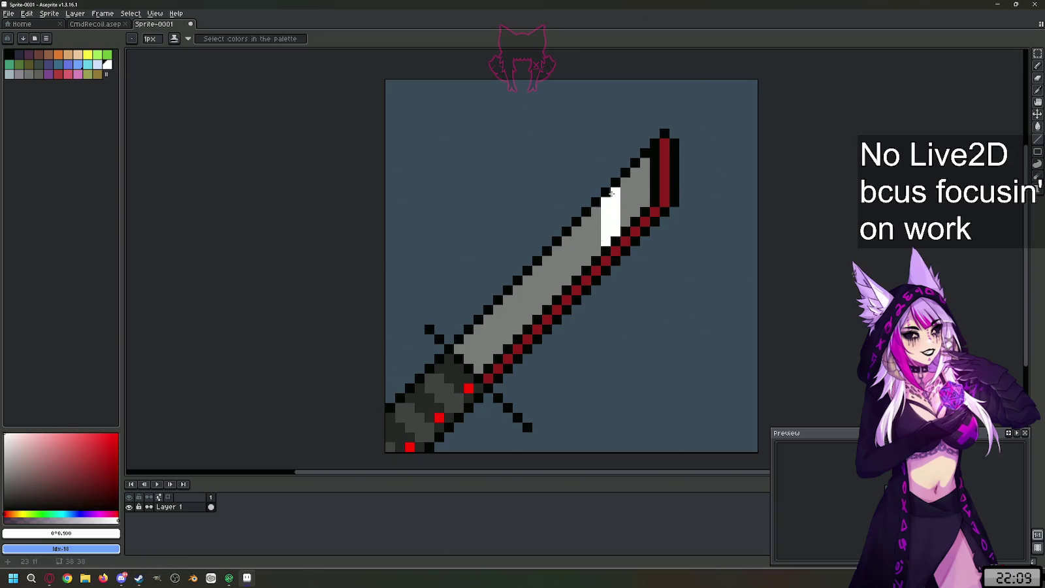
mouse_move(547, 260)
left_mouse_down()
mouse_move(544, 297)
mouse_move(538, 259)
left_mouse_up()
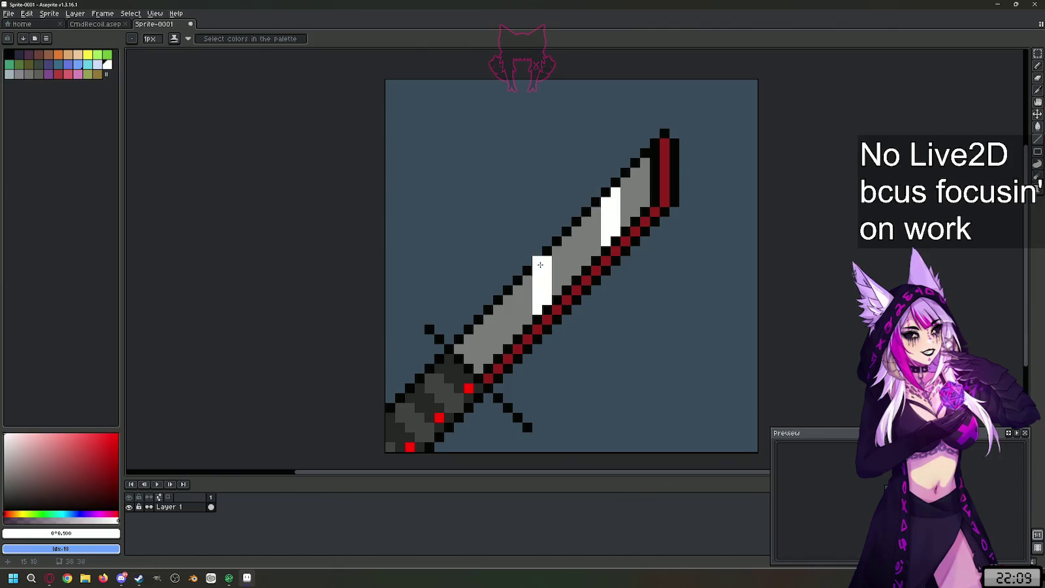
key("ctrl+z")
mouse_move(537, 270)
left_mouse_down()
mouse_move(537, 313)
mouse_move(503, 333)
left_mouse_up()
- Undo the earlier highlight lines and repaint a white streak down the lower blade
key("ctrl+z")
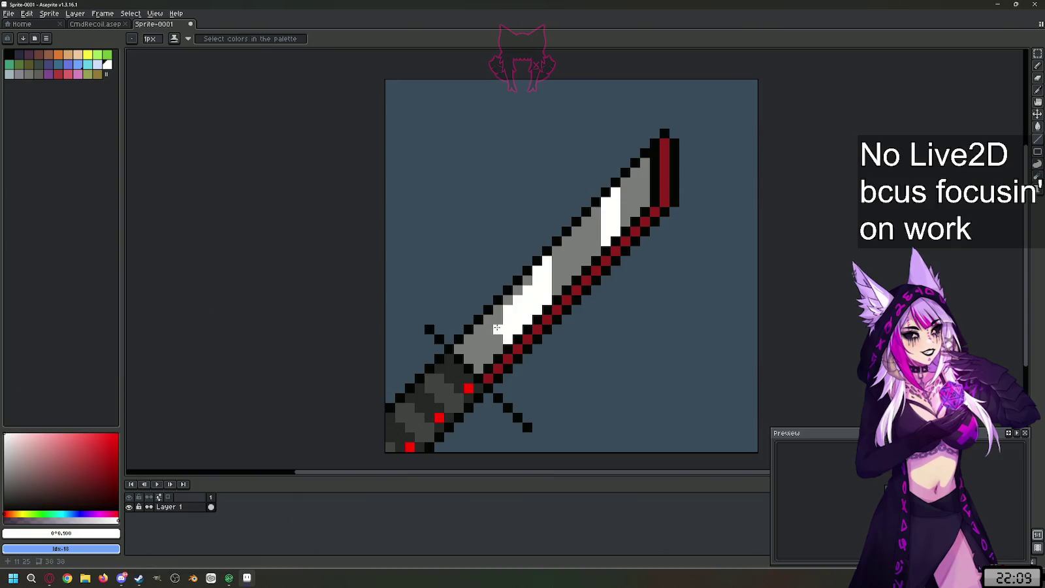
key("v")
key("ctrl+z")
key("b")
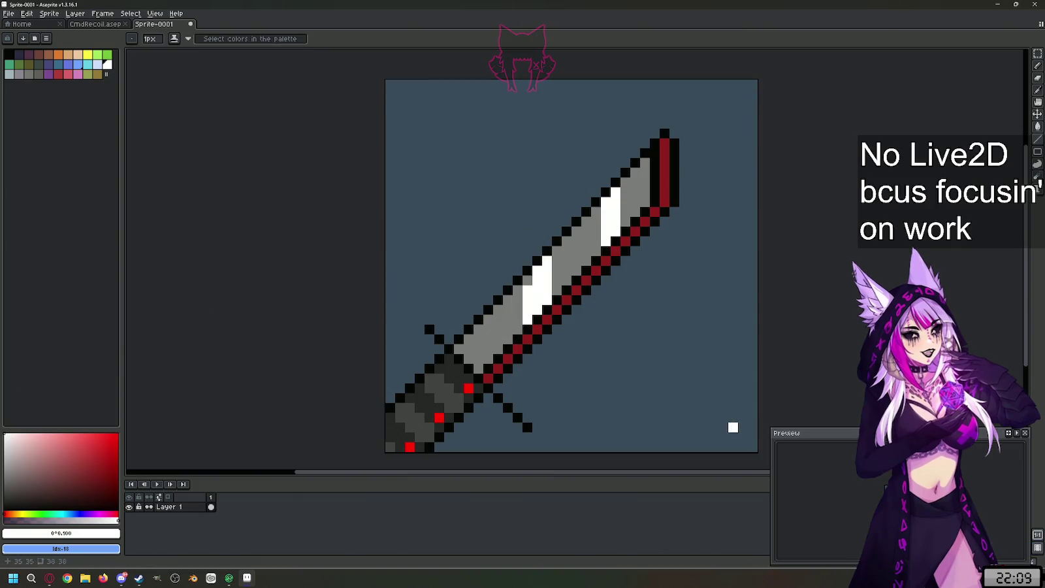
key("ctrl+z")
key("v")
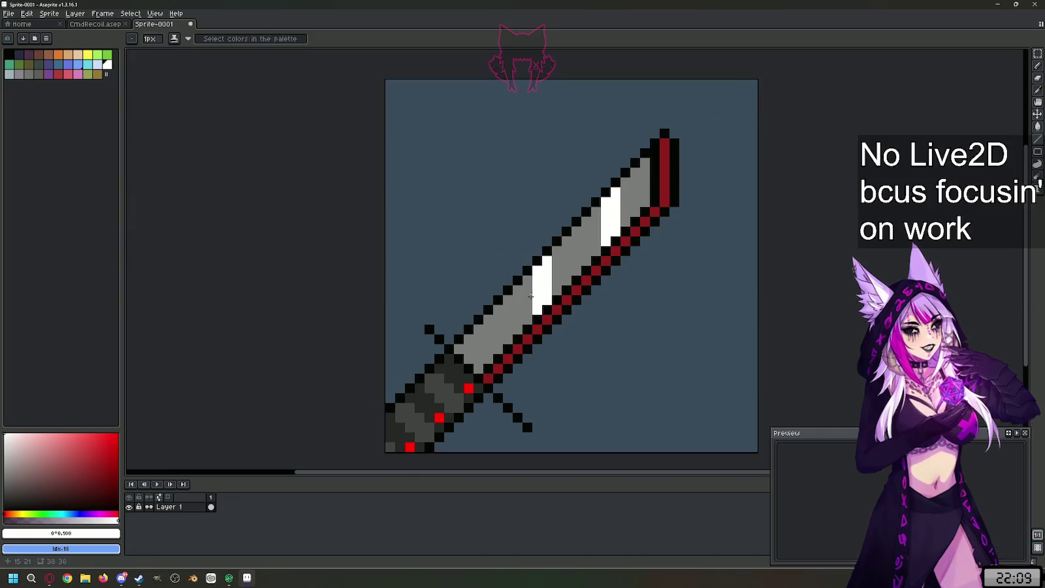
mouse_move(528, 318)
left_mouse_down()
mouse_move(527, 299)
mouse_move(520, 331)
mouse_move(498, 350)
left_mouse_up()
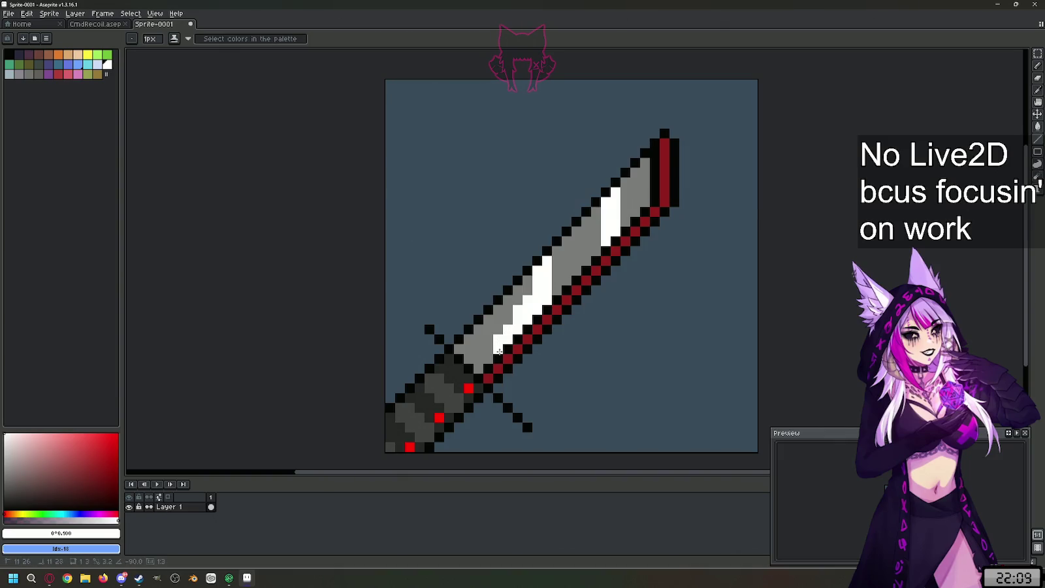
- Replace the old highlights with thinner white streaks on the upper and lower blade
key("v")
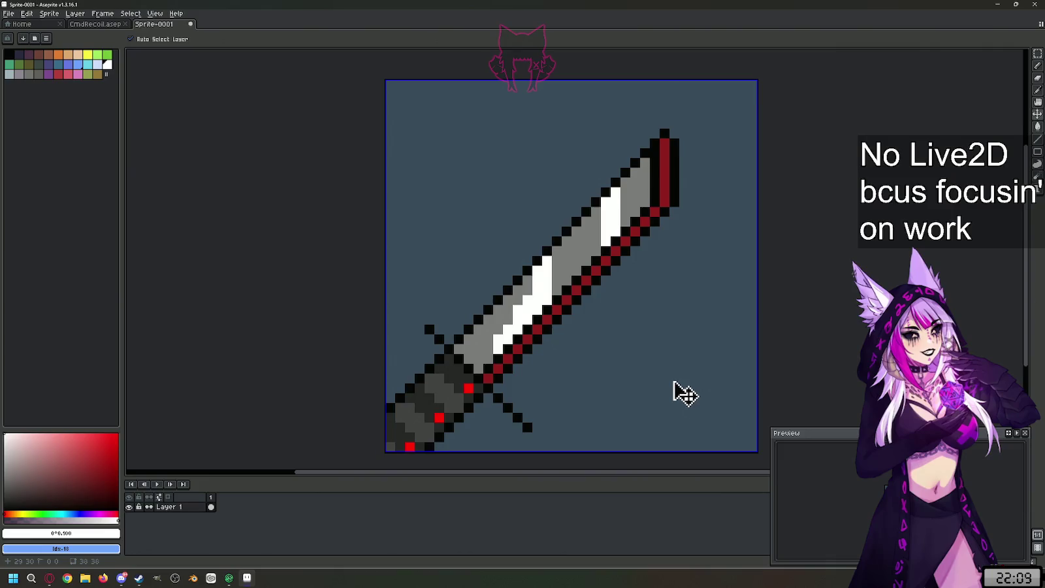
key("ctrl+z")
key("ctrl+z")
key("ctrl+z")
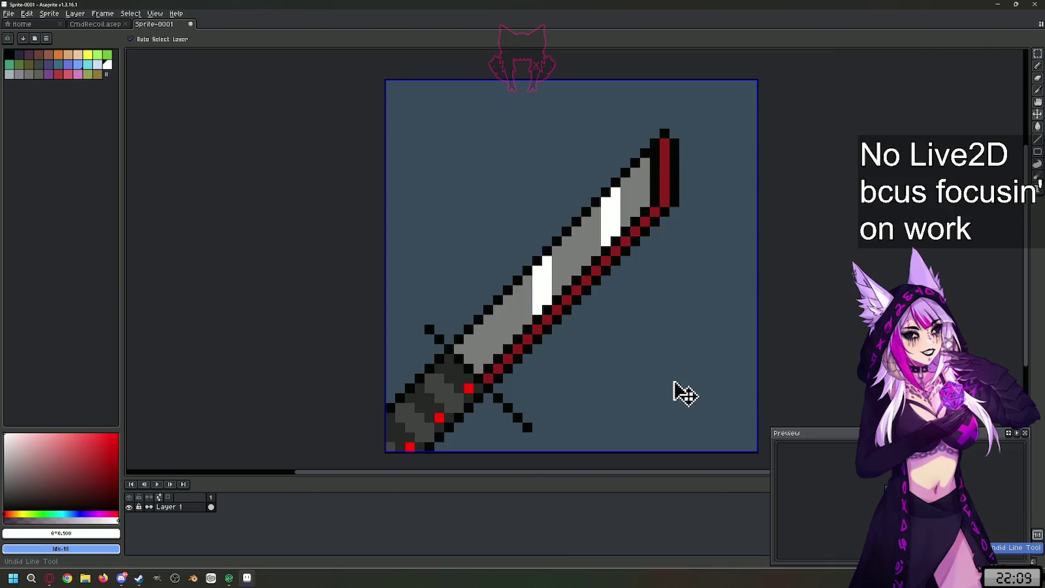
key("ctrl+z")
key("ctrl+z")
key("ctrl+z")
key("ctrl+z")
key("b")
mouse_move(615, 191)
left_mouse_down()
mouse_move(595, 249)
mouse_move(604, 204)
left_mouse_up()
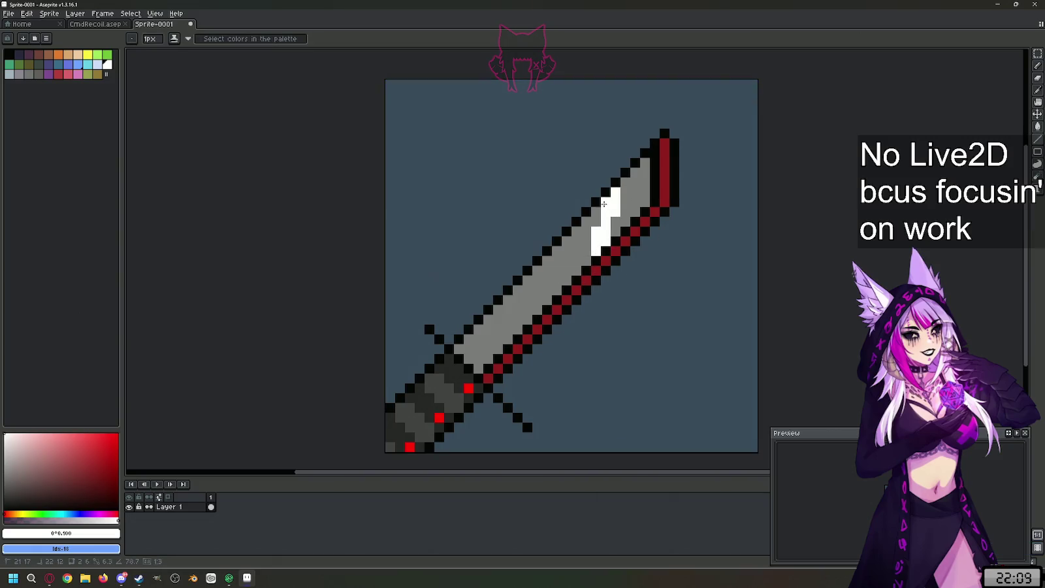
left_click(537, 271)
left_click_drag(537, 271, 517, 327)
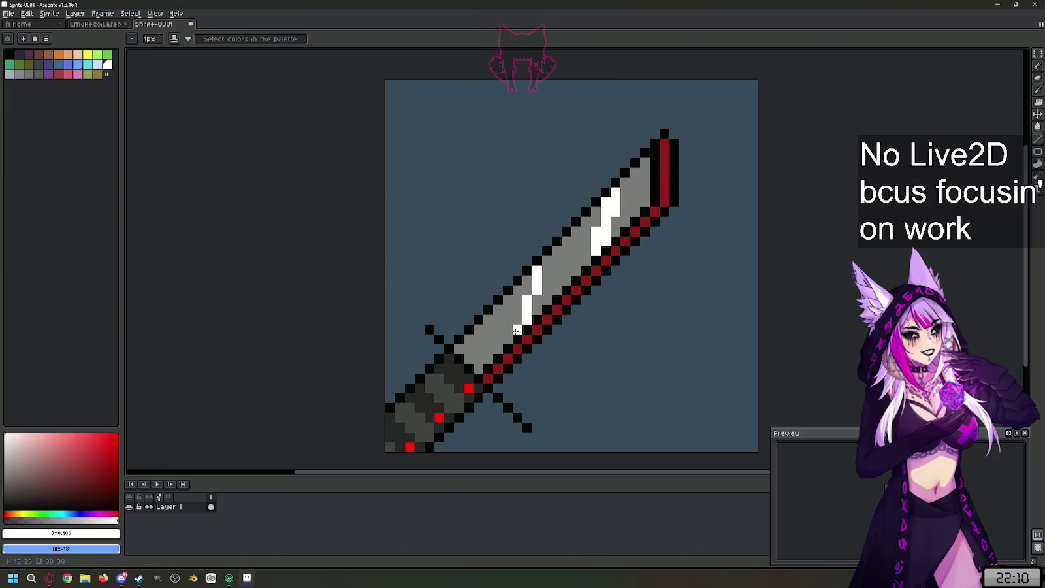
left_click(526, 286)
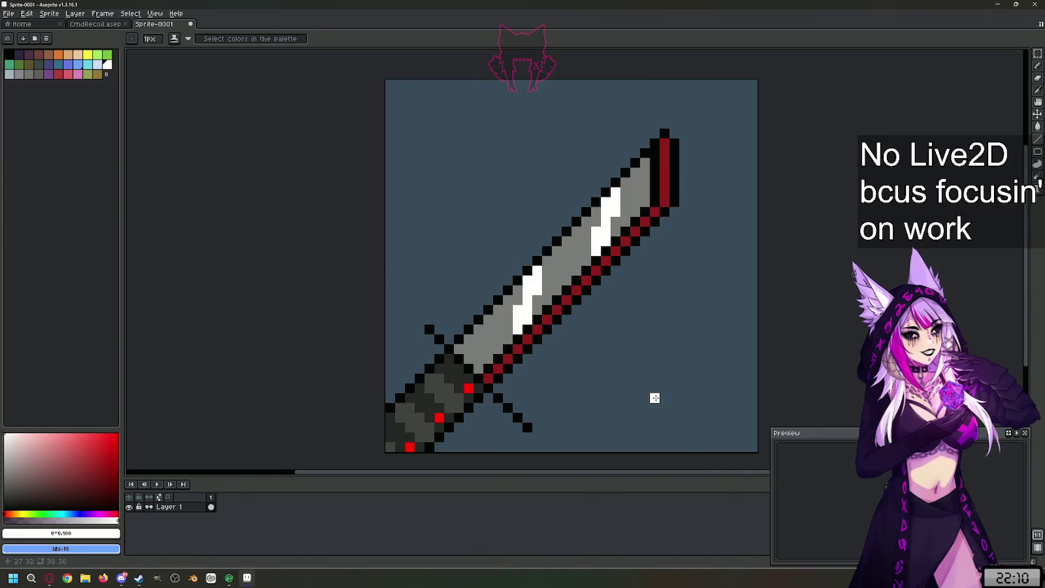
left_click(516, 358)
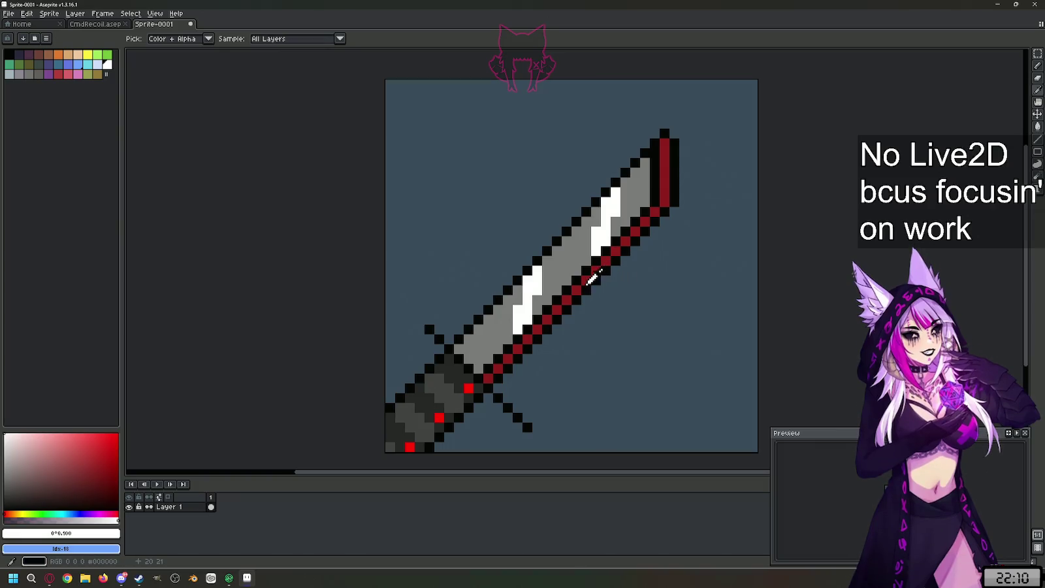
- Widen the dark red lower edge with a line and recolour the inner black edge grey
left_click(590, 281, "alt")
key("l")
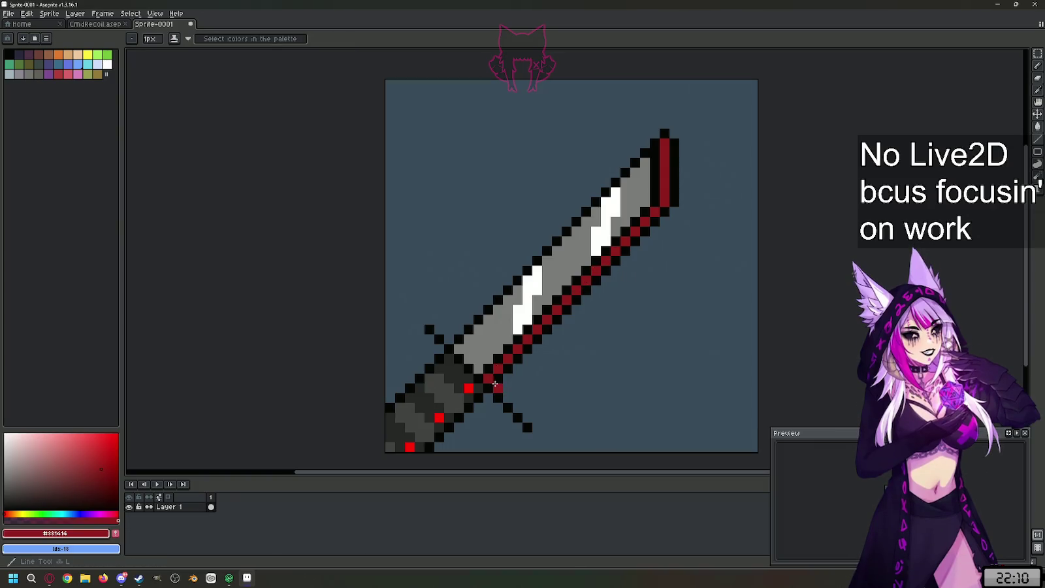
left_click_drag(495, 384, 676, 145)
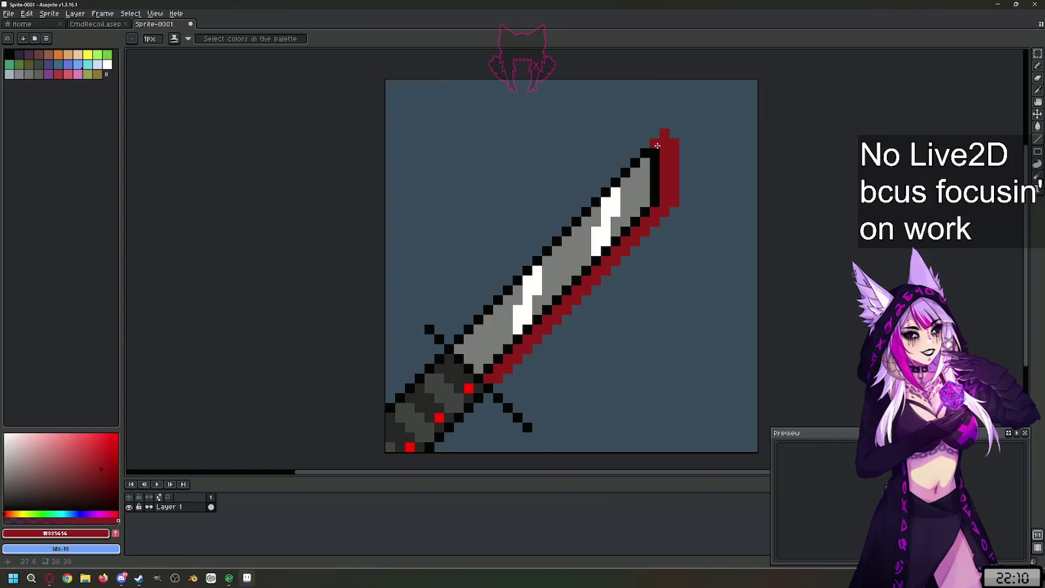
left_click(653, 170, "alt")
mouse_move(655, 142)
left_mouse_down()
mouse_move(655, 202)
mouse_move(468, 379)
mouse_move(482, 372)
left_mouse_up()
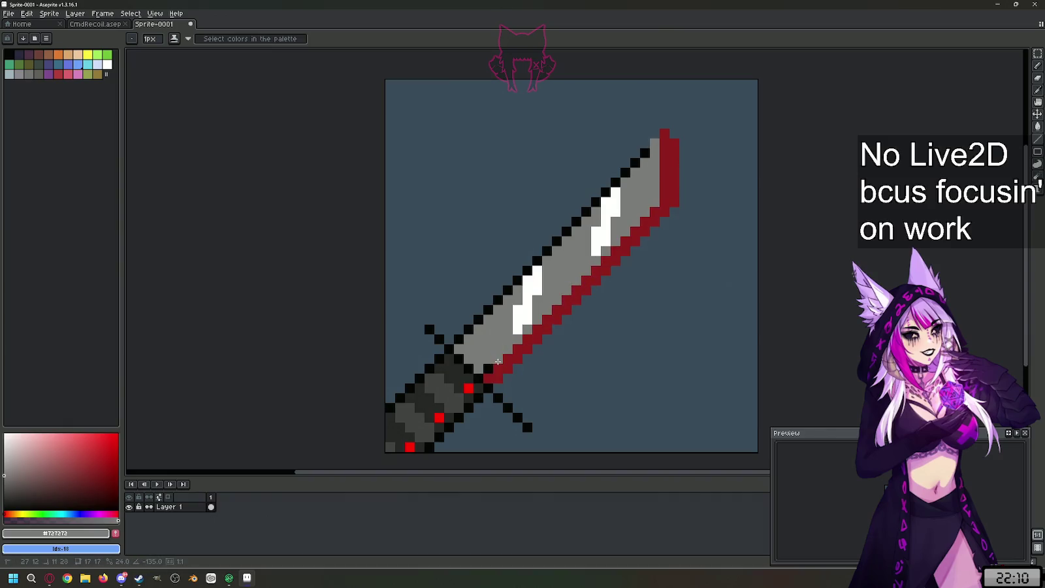
- Touch up the white highlights, adding pixels to the lower streak and extending the upper one
left_click(537, 291, "alt")
left_click_drag(517, 341, 531, 328)
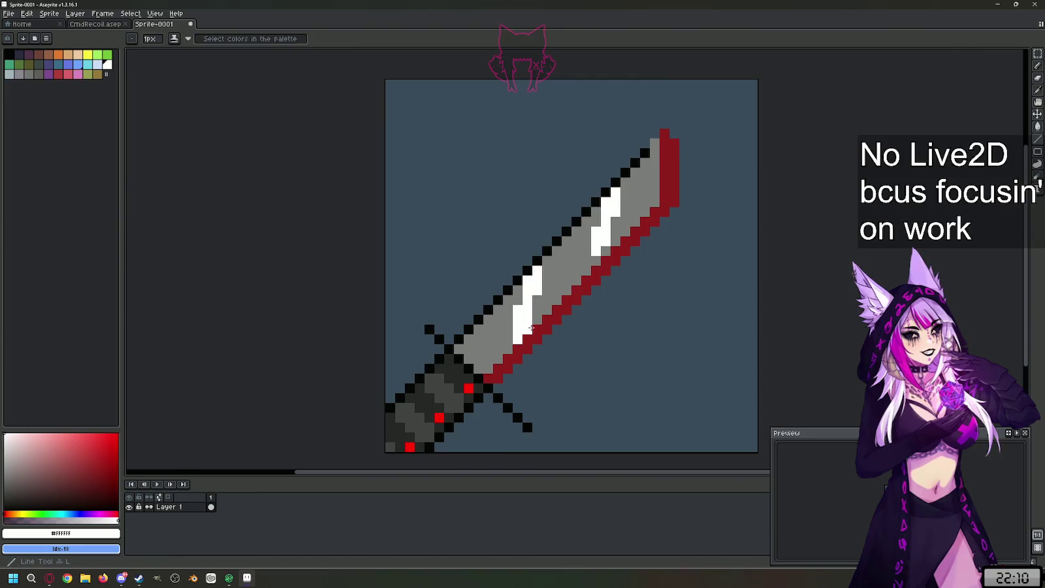
left_click(596, 261)
key("ctrl+z")
left_click(615, 183)
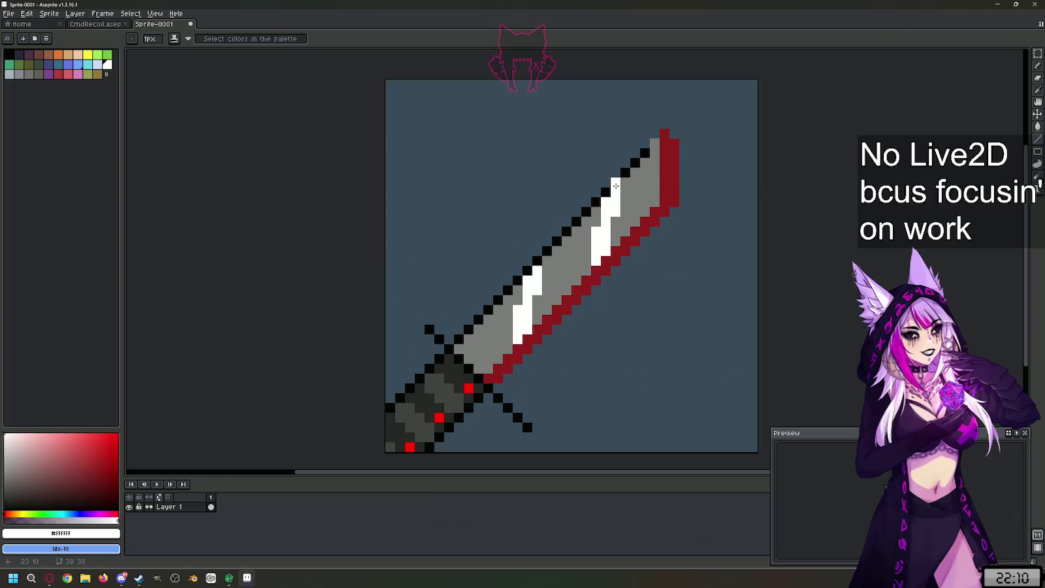
- Recolour the blade's black upper outline grey and fill the highlight's top gap white
left_click(656, 171, "alt")
key("l")
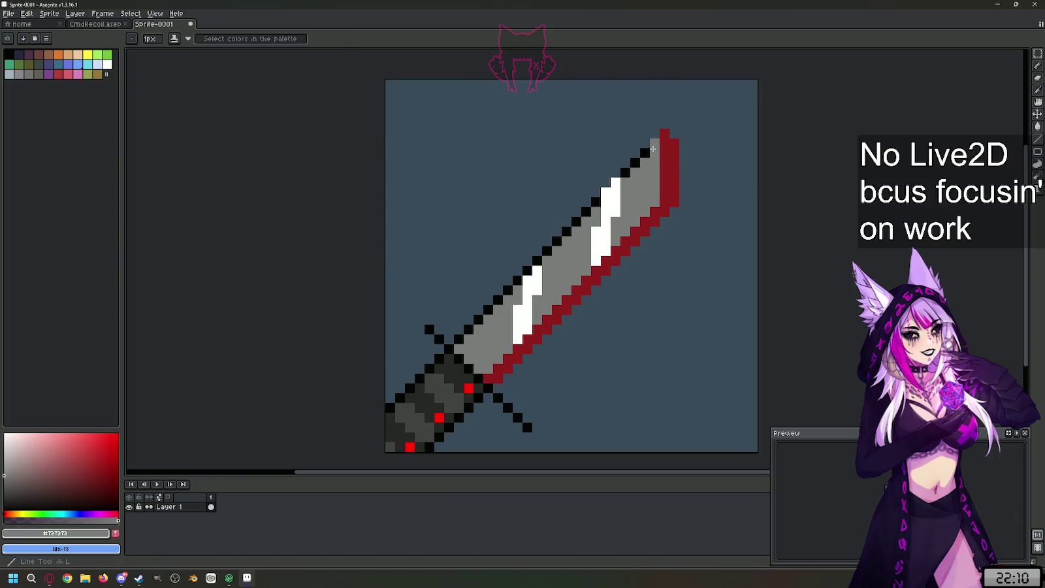
left_click_drag(652, 143, 536, 260)
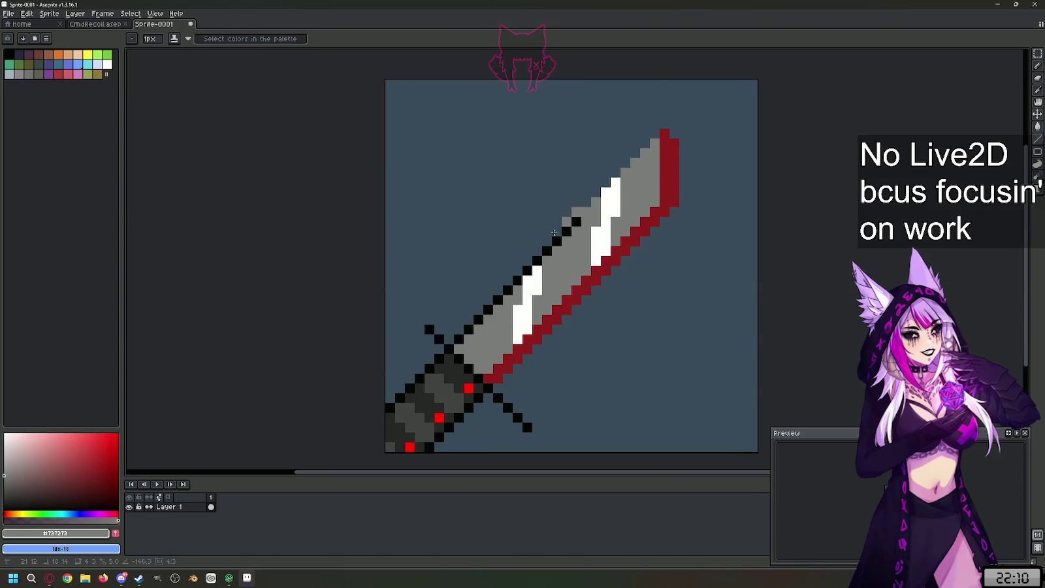
left_click_drag(516, 280, 461, 341)
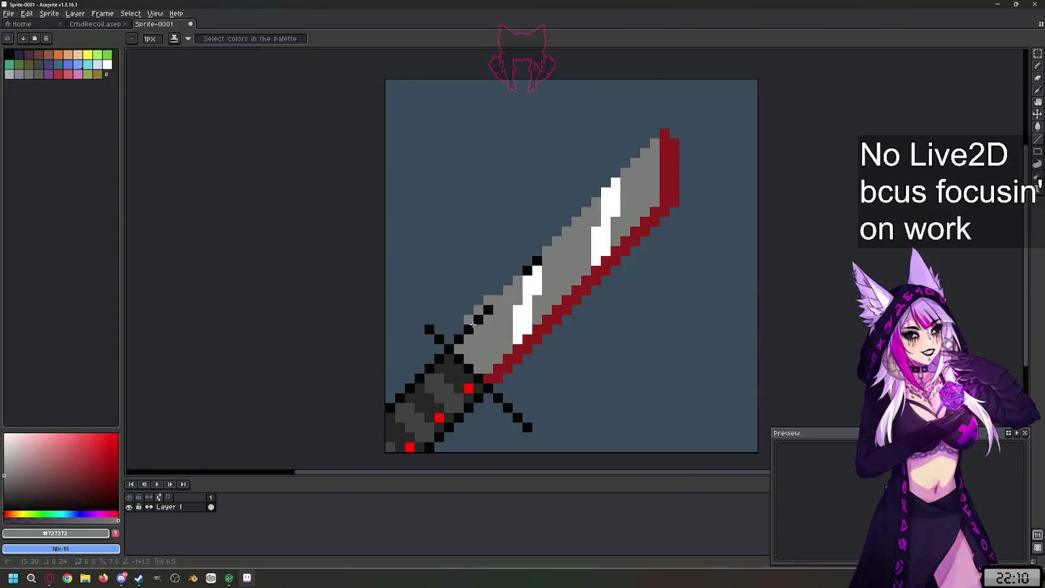
left_click(539, 281, "alt")
left_click_drag(526, 271, 536, 260)
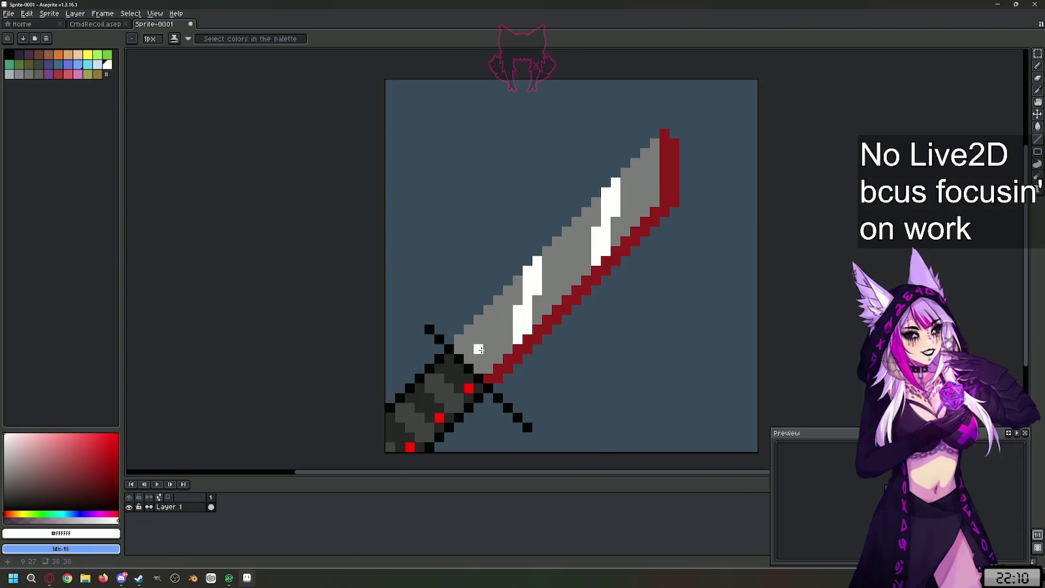
- Redraw the crossguard as a thicker near-black #131313 diagonal bar
left_click(459, 357, "alt")
left_click(429, 328)
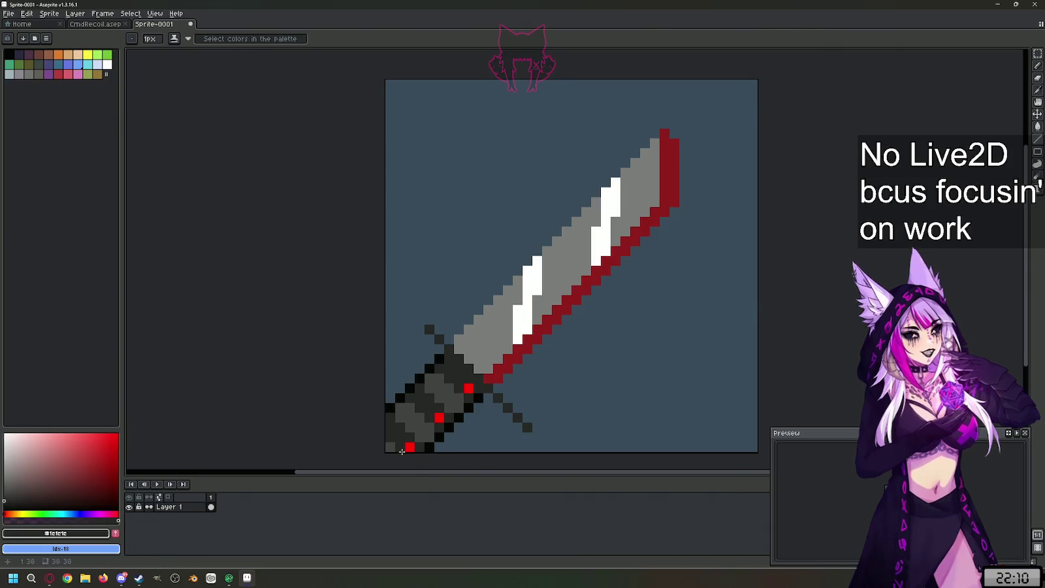
left_click(528, 429)
left_click_drag(4, 501, 4, 503)
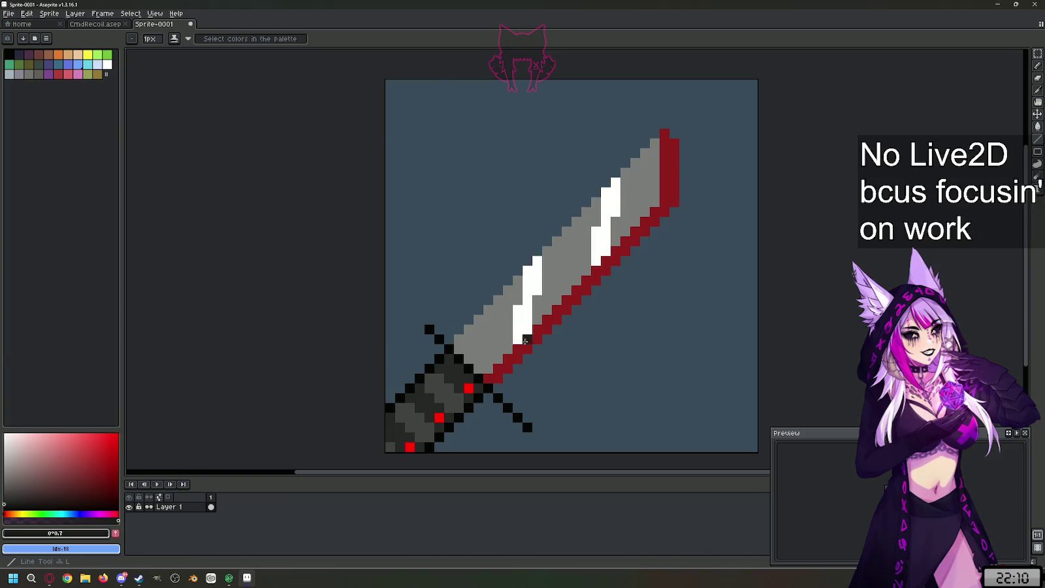
mouse_move(436, 340)
left_mouse_down()
mouse_move(536, 434)
mouse_move(528, 428)
left_mouse_up()
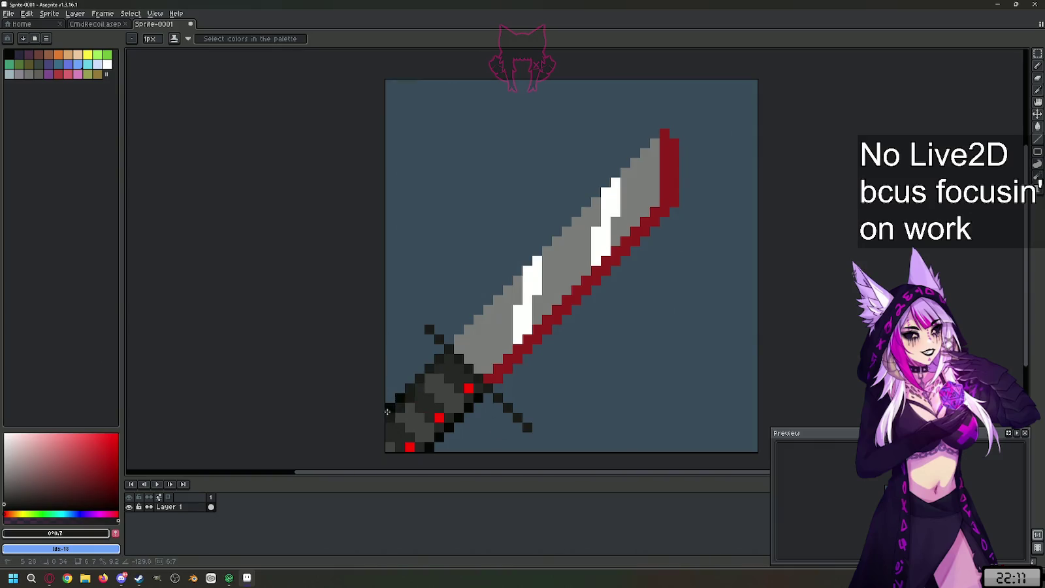
mouse_move(478, 397)
left_mouse_down()
mouse_move(447, 433)
mouse_move(407, 446)
mouse_move(420, 446)
left_mouse_up()
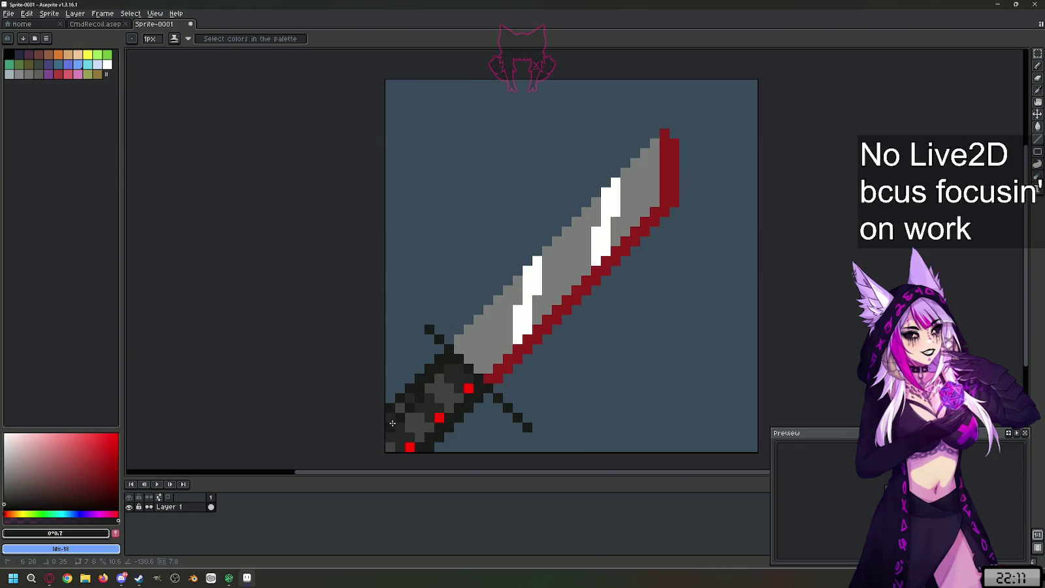
left_click(438, 330)
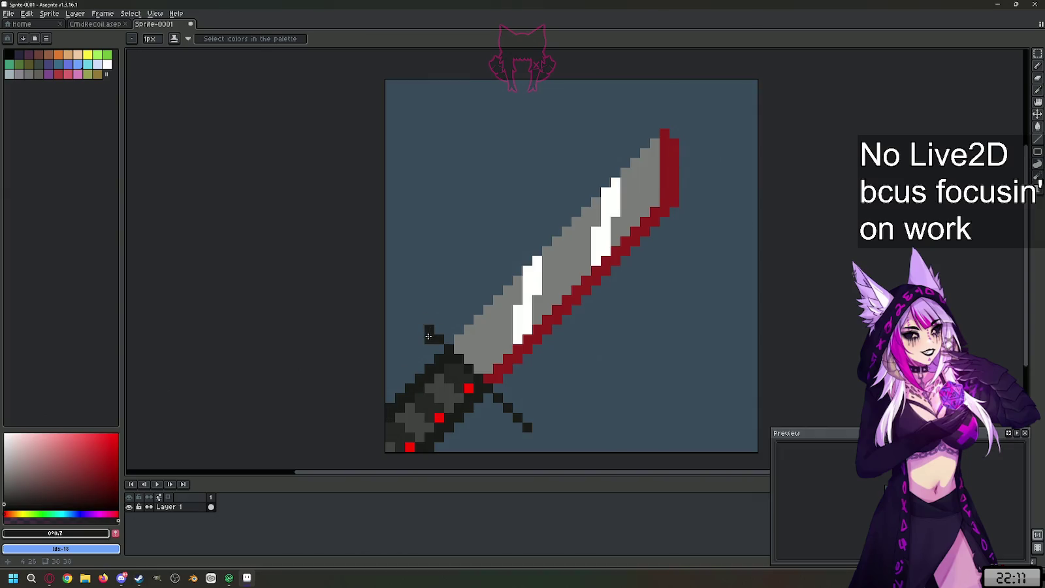
left_click_drag(428, 337, 524, 436)
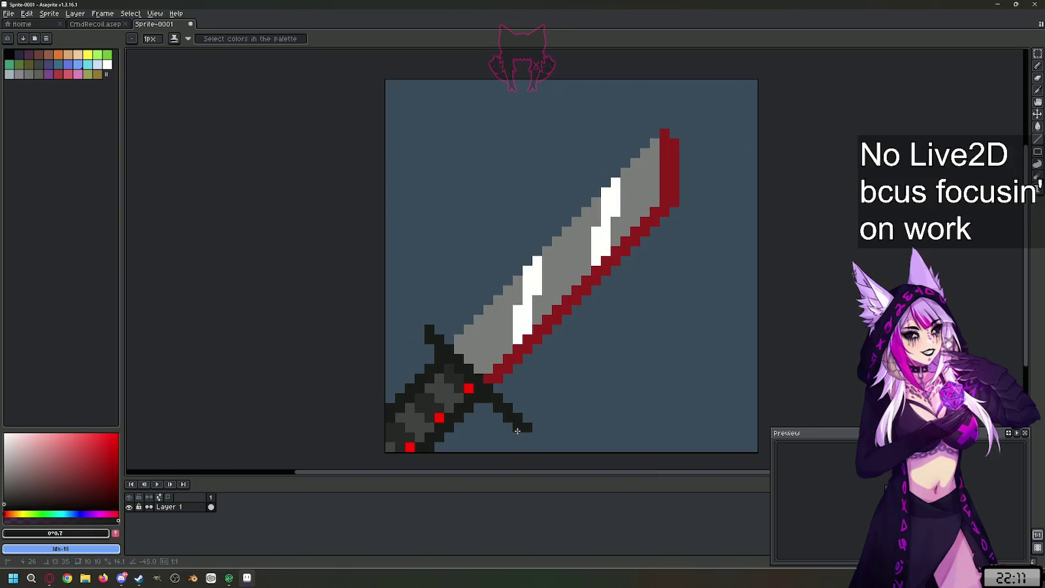
left_click_drag(518, 431, 511, 419)
- Clean up the crossguard's lower-right arm, painting stray pixels with the background colour
key("b")
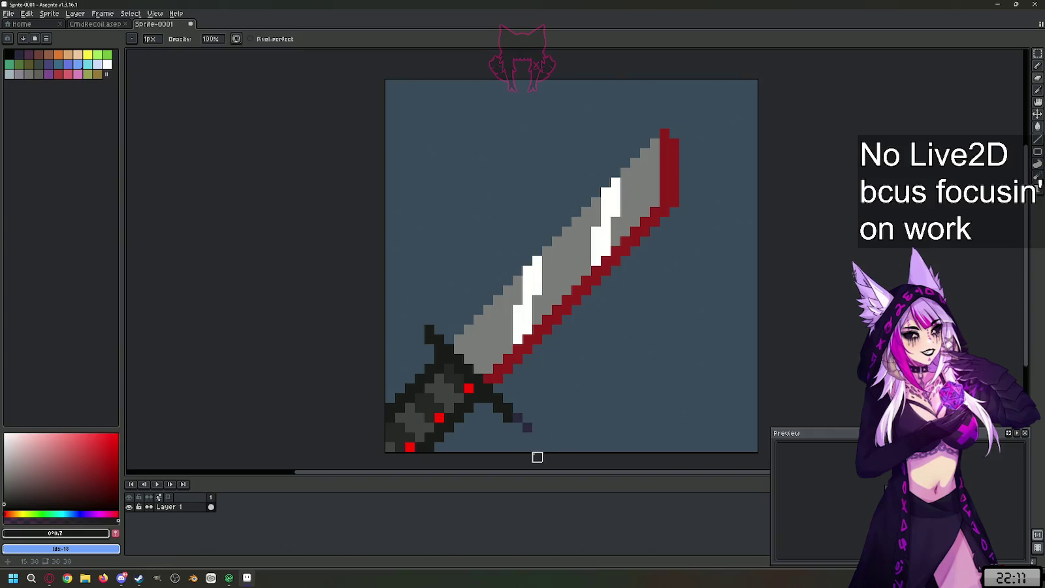
key("l")
left_click(561, 389, "alt")
left_click(518, 419)
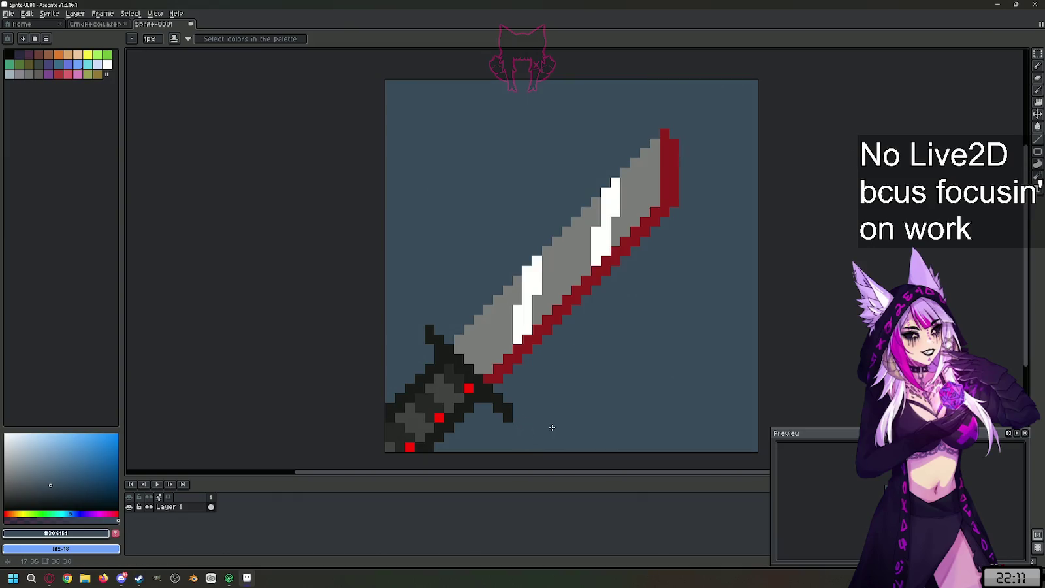
left_click(514, 418, "alt")
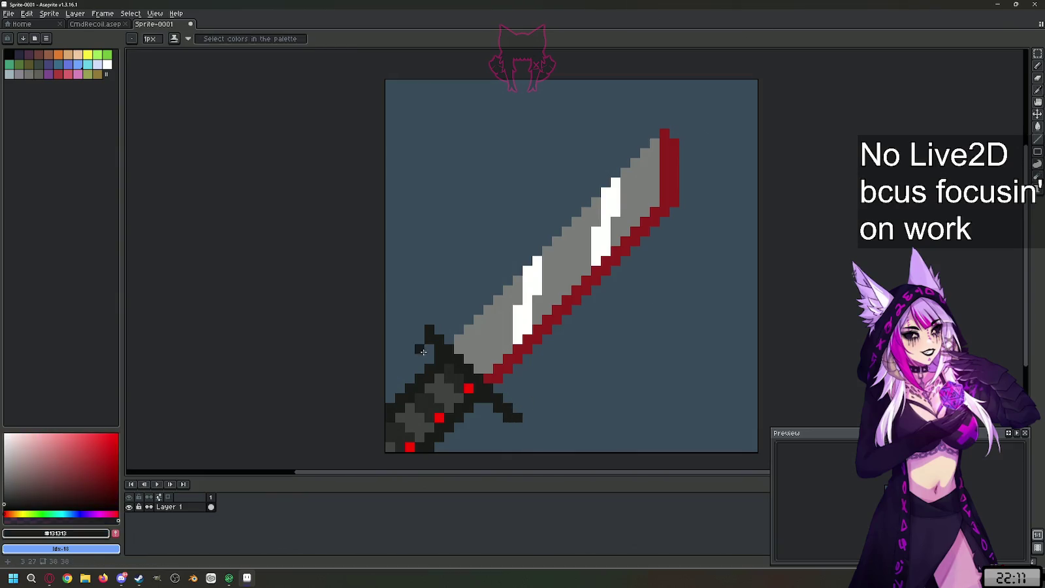
left_click(556, 418)
left_click(544, 395, "alt")
left_click(517, 417)
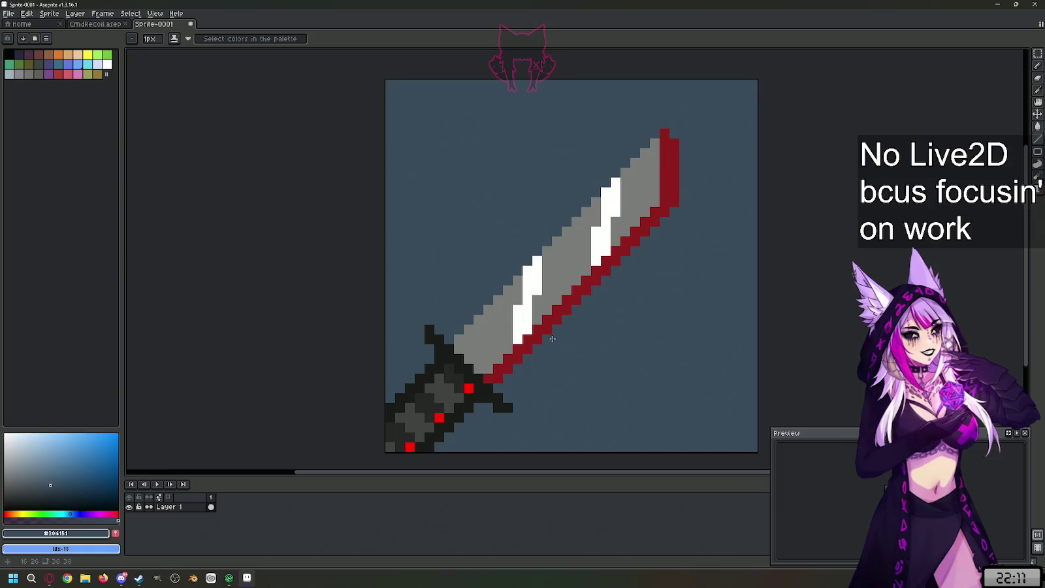
- Extend both crossguard arms diagonally and widen the upper arm by a pixel
left_click(511, 404, "alt")
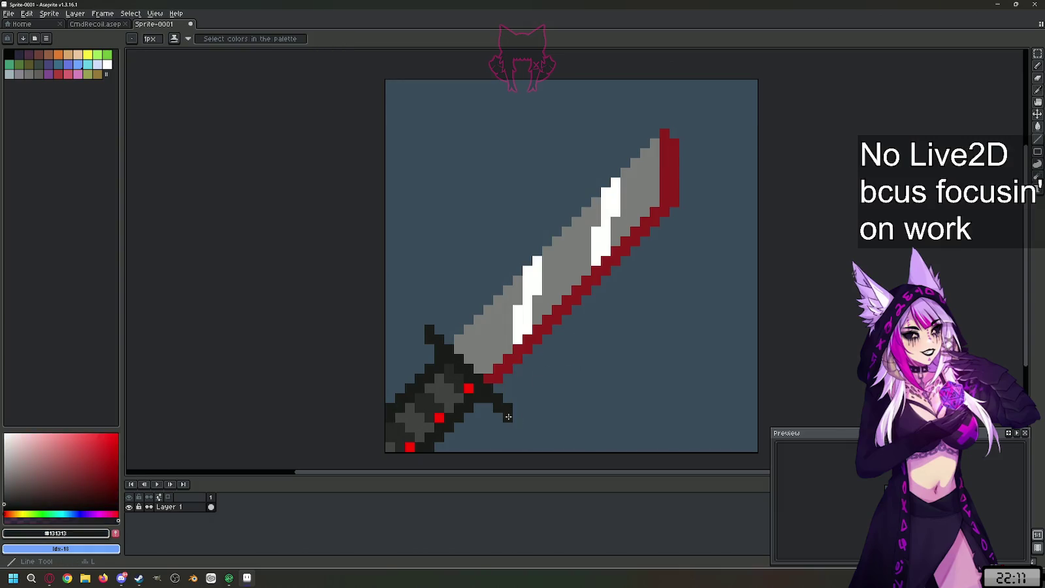
left_click_drag(501, 388, 522, 411)
left_click_drag(446, 341, 430, 320)
left_click(420, 329)
- Choose white and the Pencil tool, undoing a stray test pixel
scroll(587, 436, "down", 1)
scroll(575, 405, "down", 1)
scroll(562, 366, "up", 2)
scroll(560, 347, "down", 1)
scroll(560, 347, "up", 1)
scroll(544, 348, "down", 1)
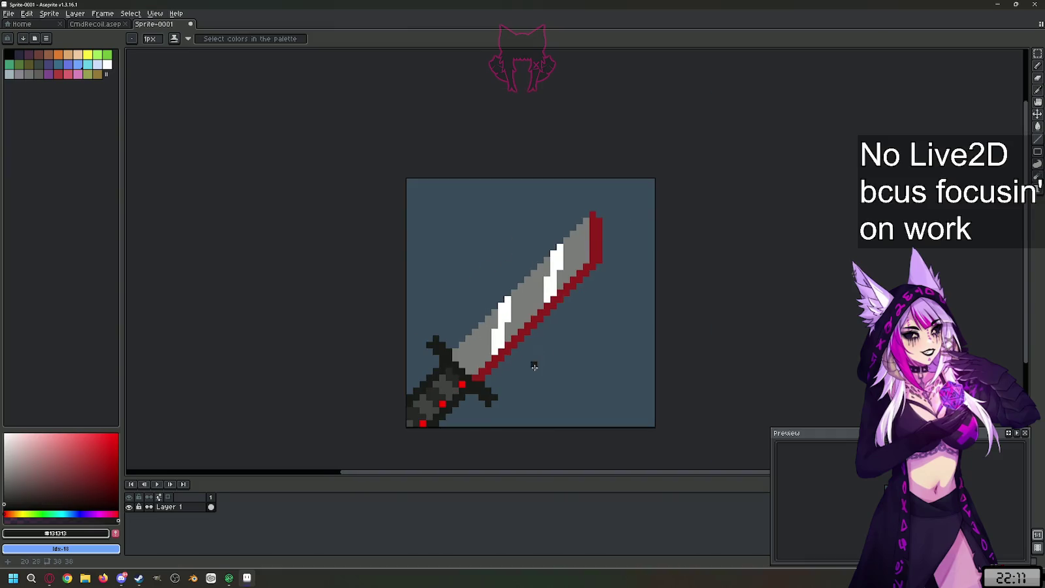
scroll(539, 357, "up", 1)
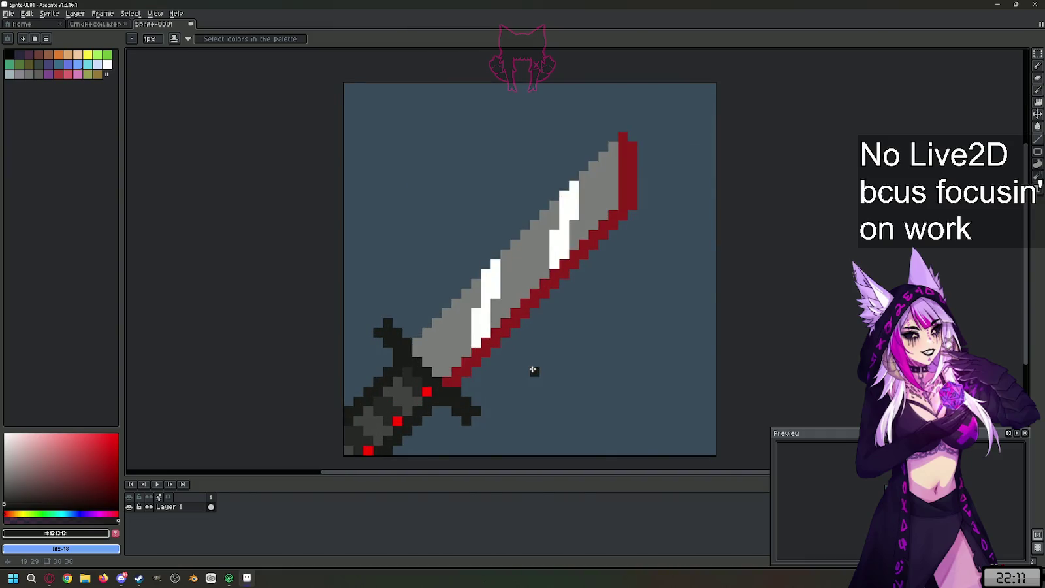
left_click(5, 434)
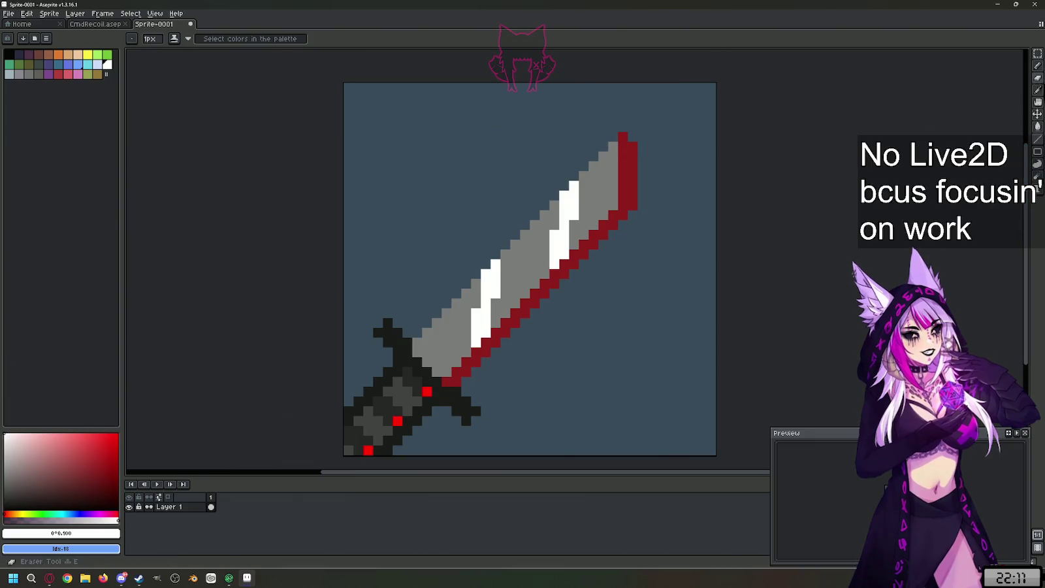
left_click(1038, 65)
left_click(446, 175)
key("ctrl+z")
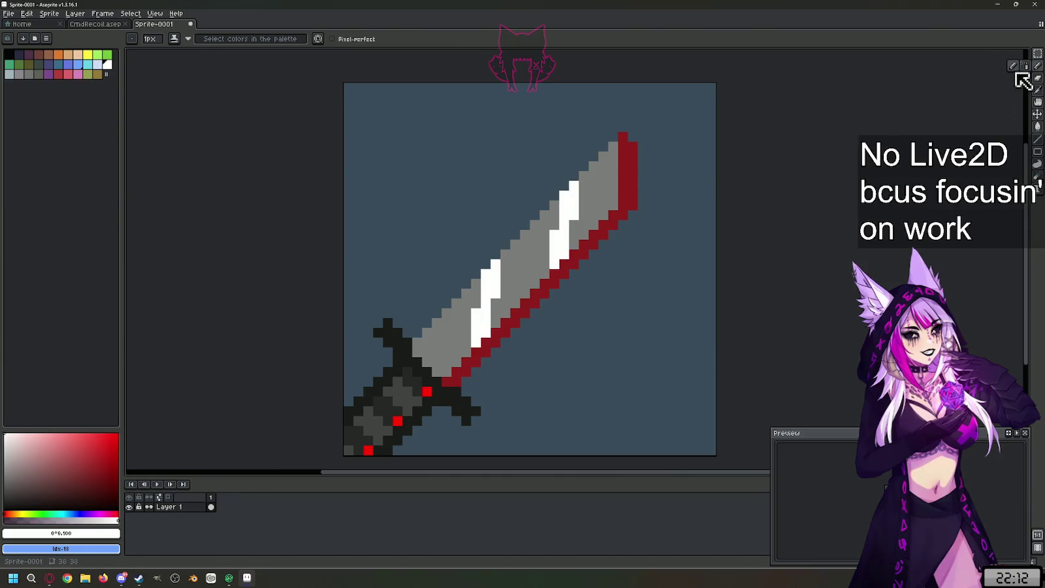
- Paint two thick 3px white swooshes toward the top-left, then touch up the edge at 1px
left_click(149, 40)
type("3")
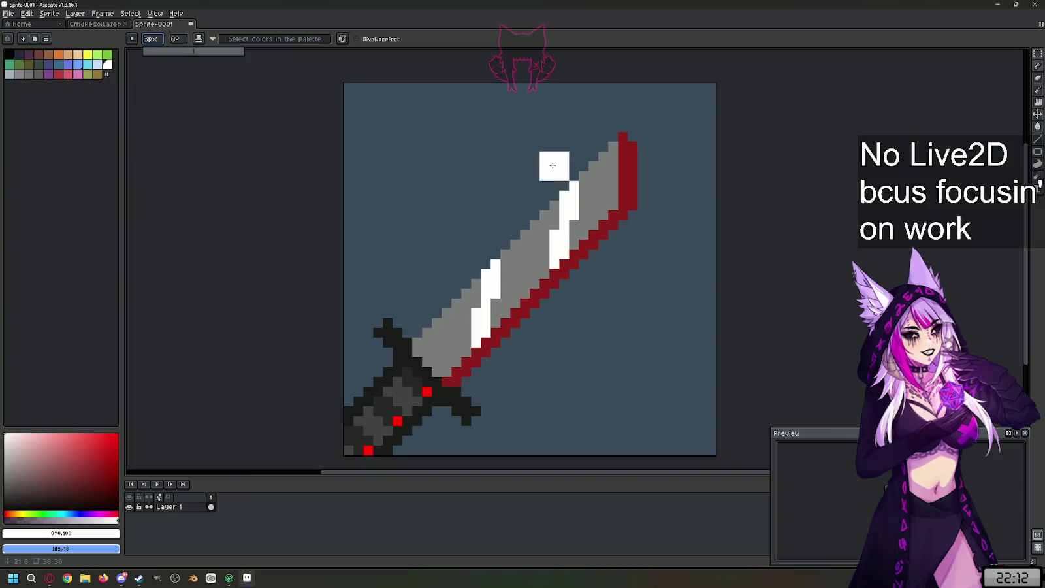
left_click_drag(554, 162, 217, 168)
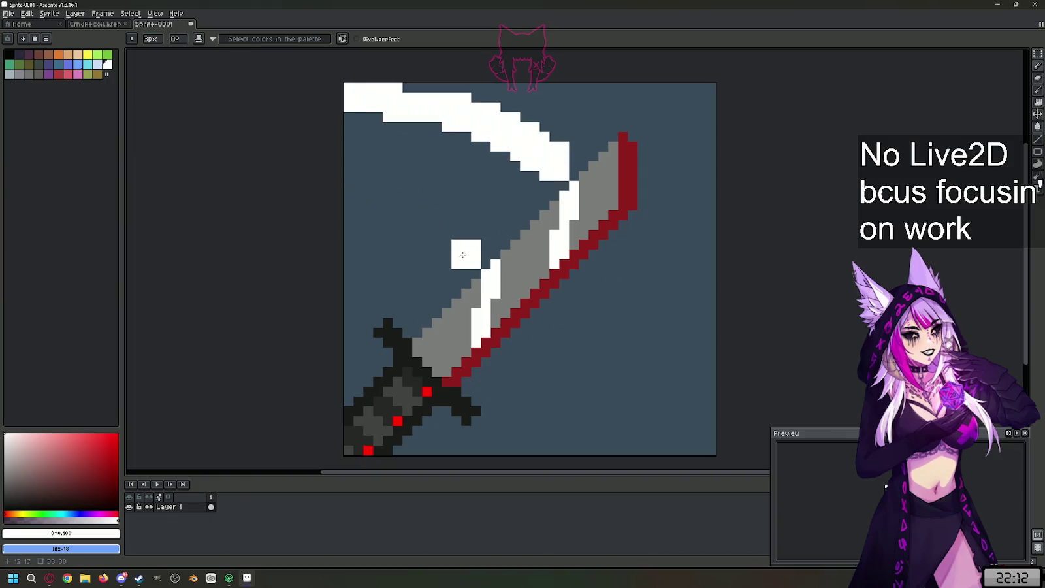
scroll(467, 250, "left", 3)
left_click_drag(559, 250, 418, 226)
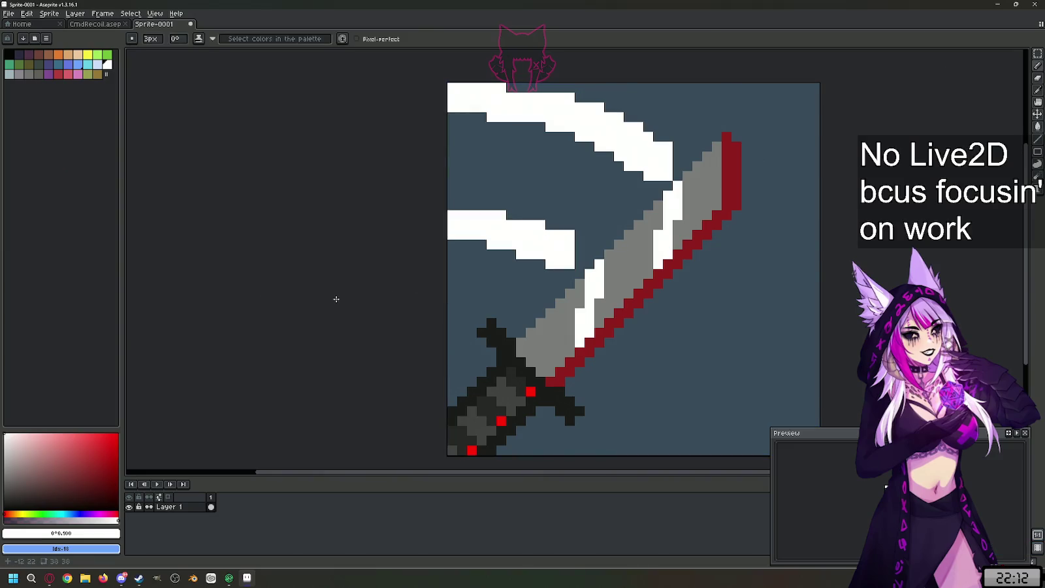
scroll(660, 213, "up", 2)
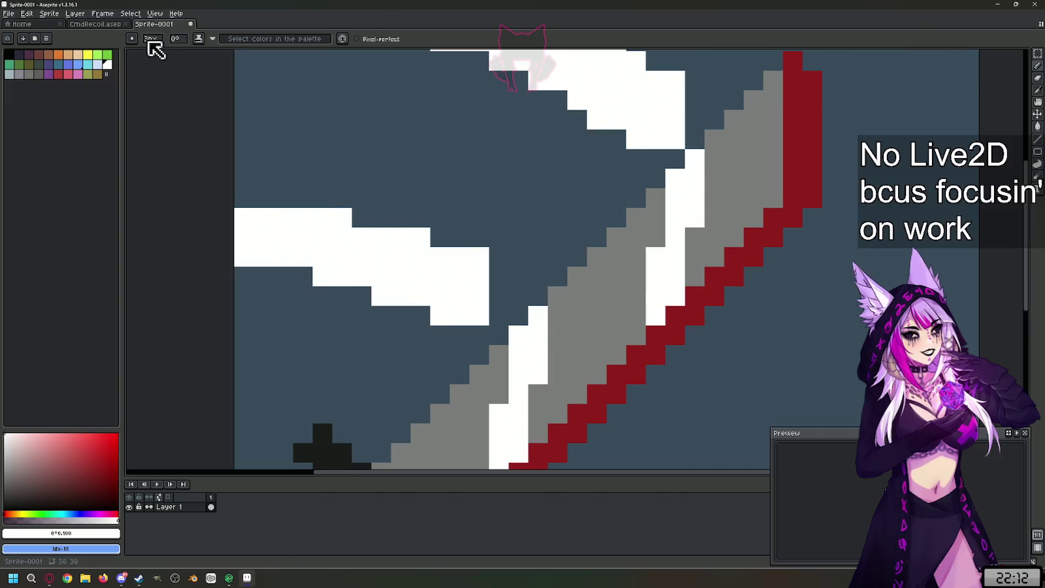
key("minus")
key("minus")
left_click_drag(499, 277, 500, 257)
- Add 1px white pixels and staircase strips along the swooshes, undoing unwanted strips
left_click(500, 296)
left_click(459, 237)
left_click(440, 237)
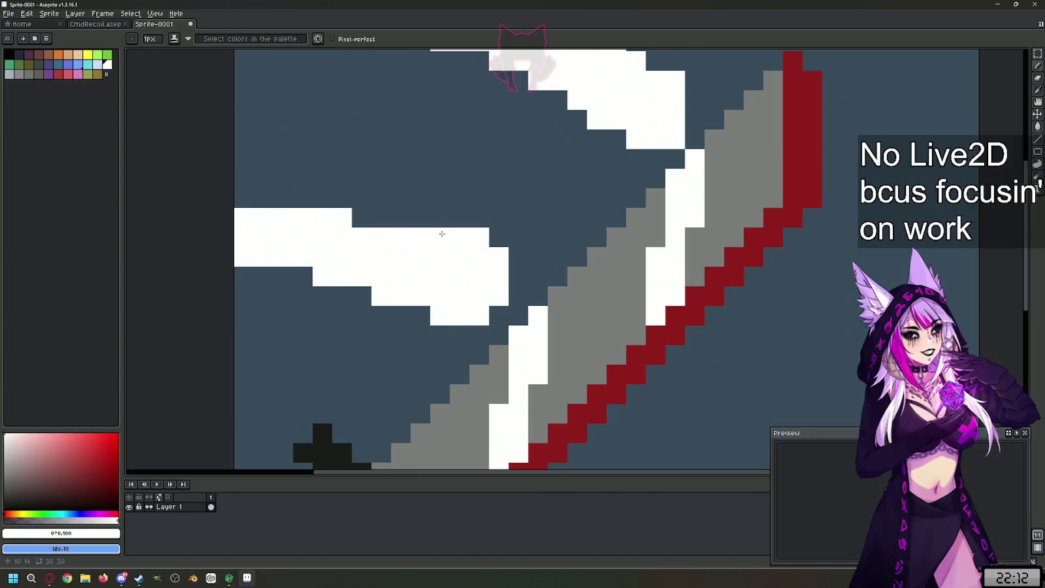
left_click_drag(421, 198, 244, 120)
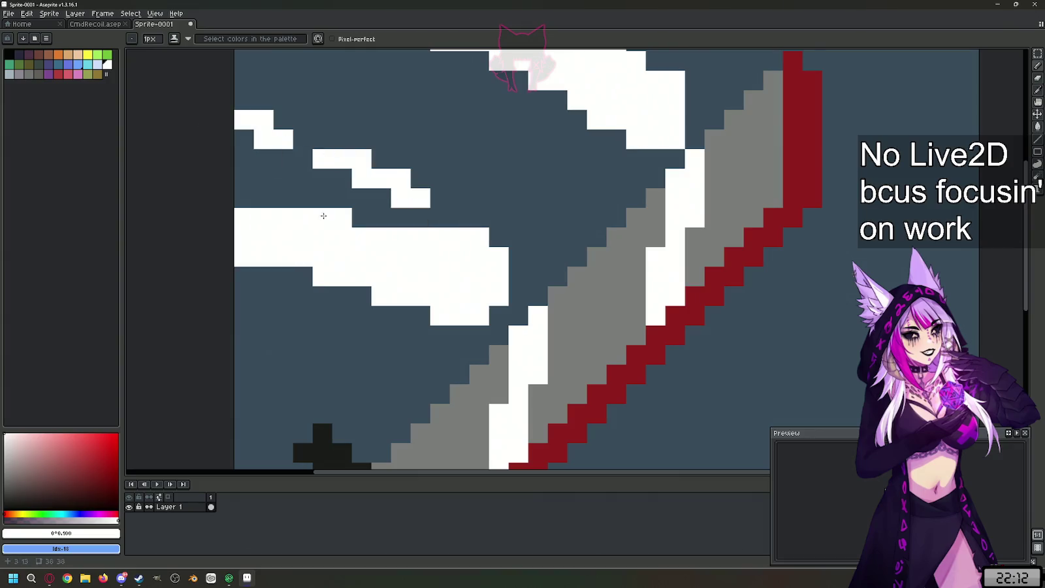
scroll(324, 215, "down", 4)
scroll(392, 209, "up", 3)
left_click(390, 206)
mouse_move(510, 206)
left_mouse_down()
mouse_move(418, 193)
mouse_move(535, 246)
left_mouse_up()
key("ctrl+z")
key("ctrl+z")
left_click_drag(391, 194, 325, 167)
left_click(364, 271)
key("ctrl+z")
key("ctrl+z")
key("ctrl+z")
key("ctrl+z")
key("ctrl+z")
- Eyedrop the blue-grey background and carve gaps into the top and lower swooshes
key("e")
key("l")
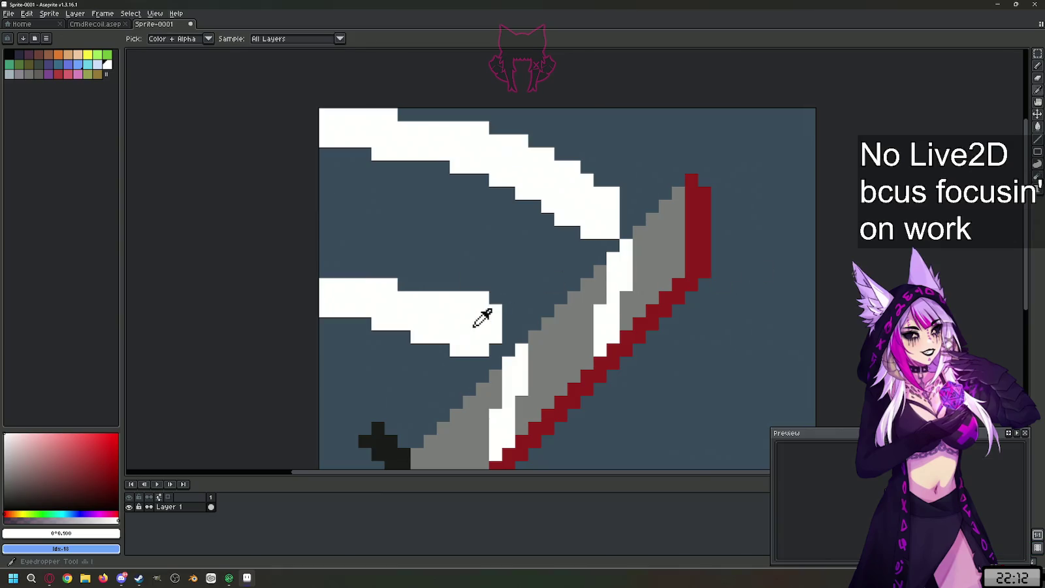
left_click(479, 289, "alt")
left_click_drag(468, 297, 491, 306)
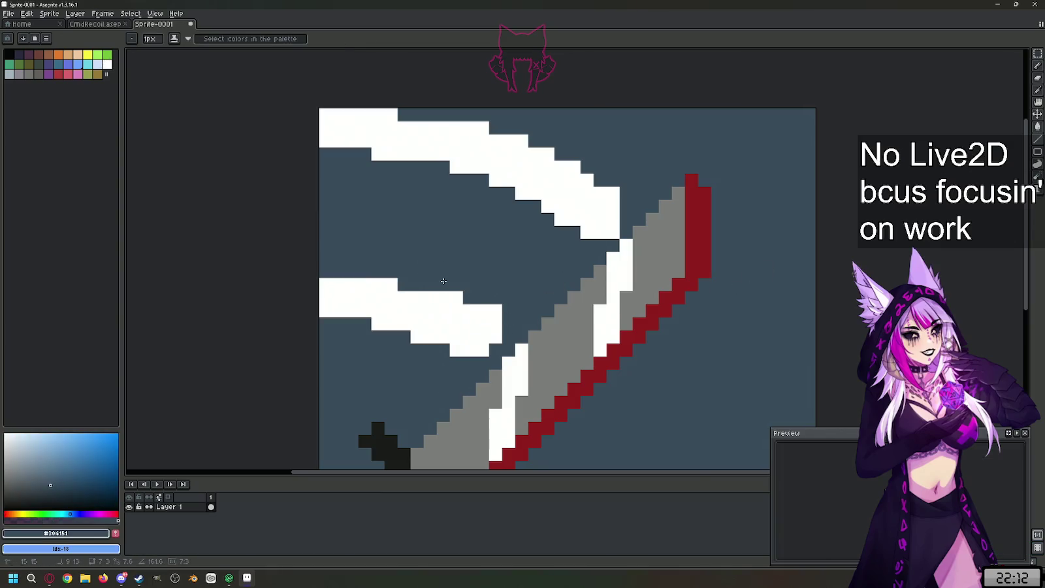
key("b")
left_click(388, 281)
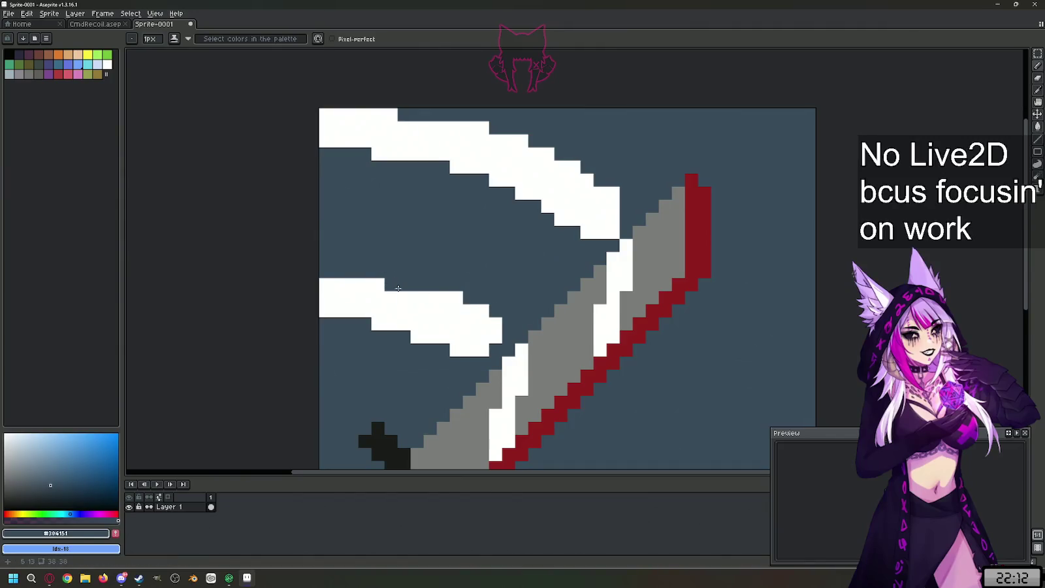
left_click(457, 142)
left_click_drag(560, 180, 573, 199)
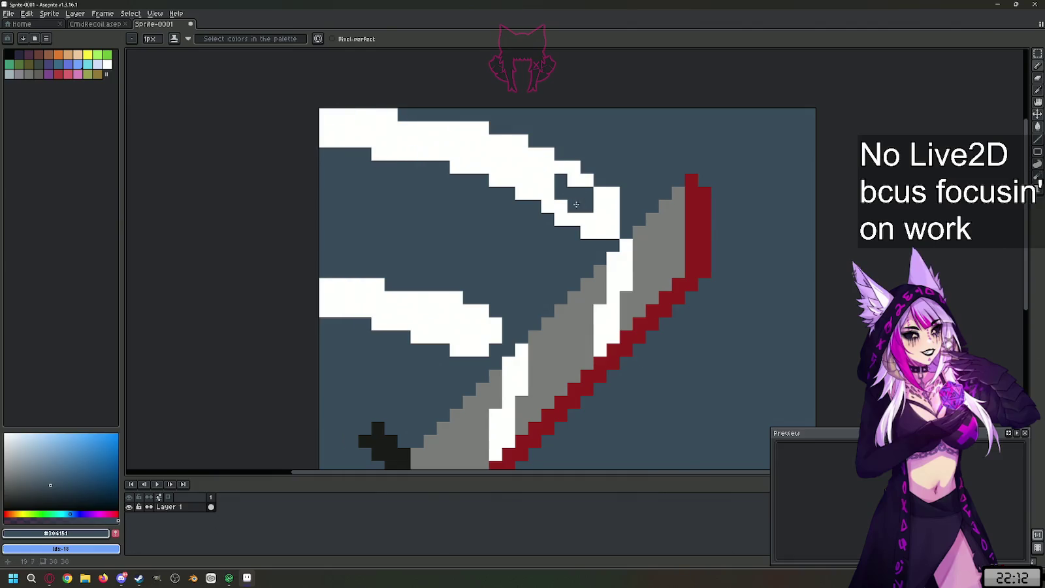
left_click_drag(483, 153, 417, 140)
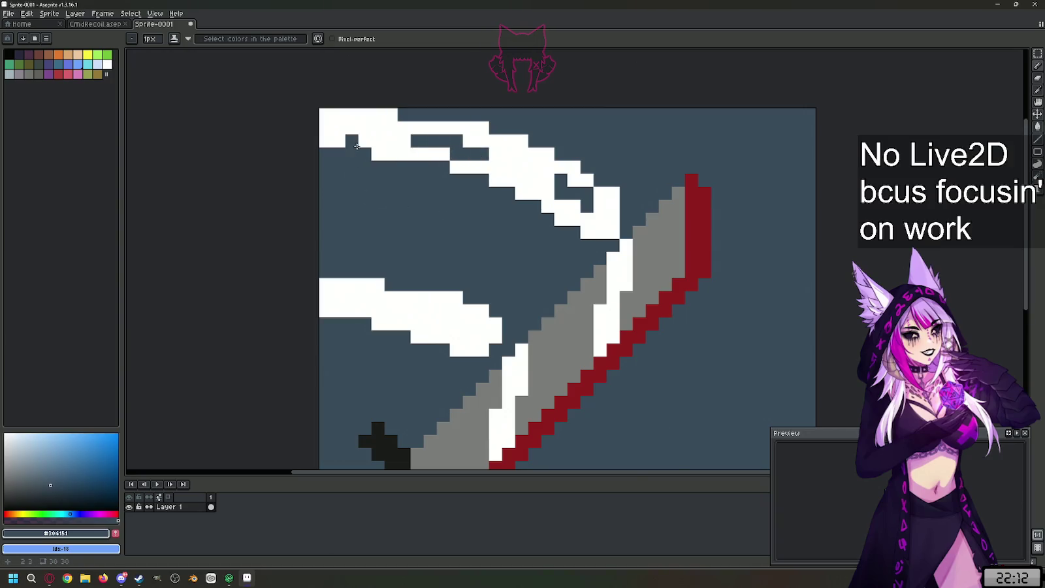
left_click_drag(469, 336, 408, 323)
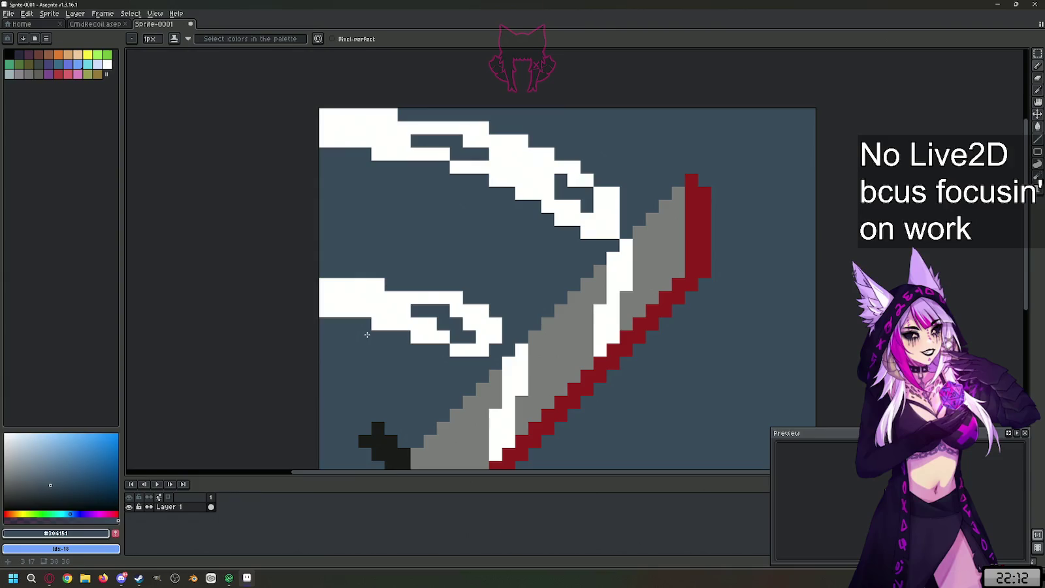
- Undo the blue-grey cuts and the remaining swoosh edits
scroll(519, 154, "down", 1)
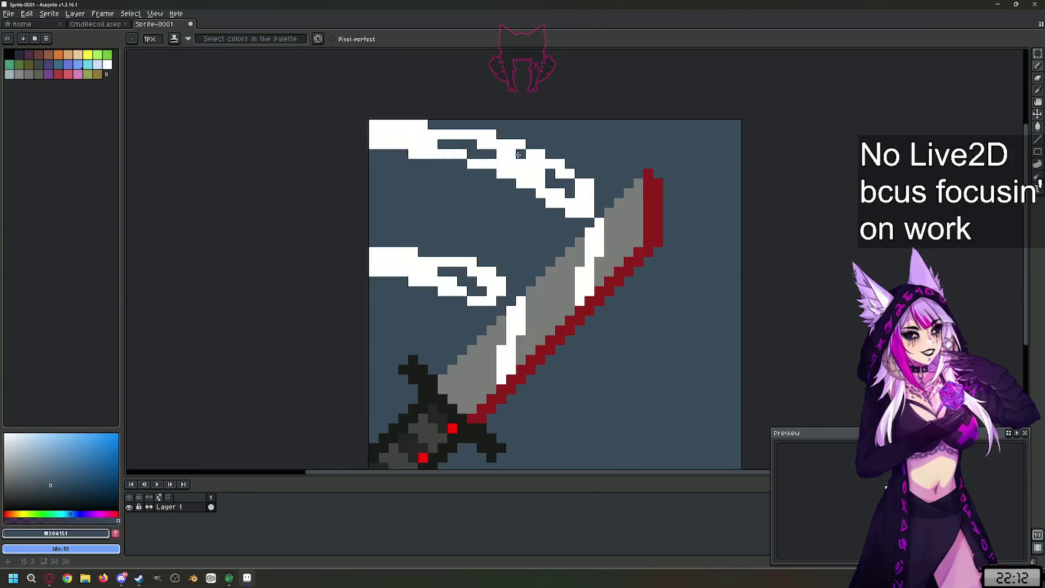
scroll(519, 154, "down", 1)
scroll(578, 269, "up", 1)
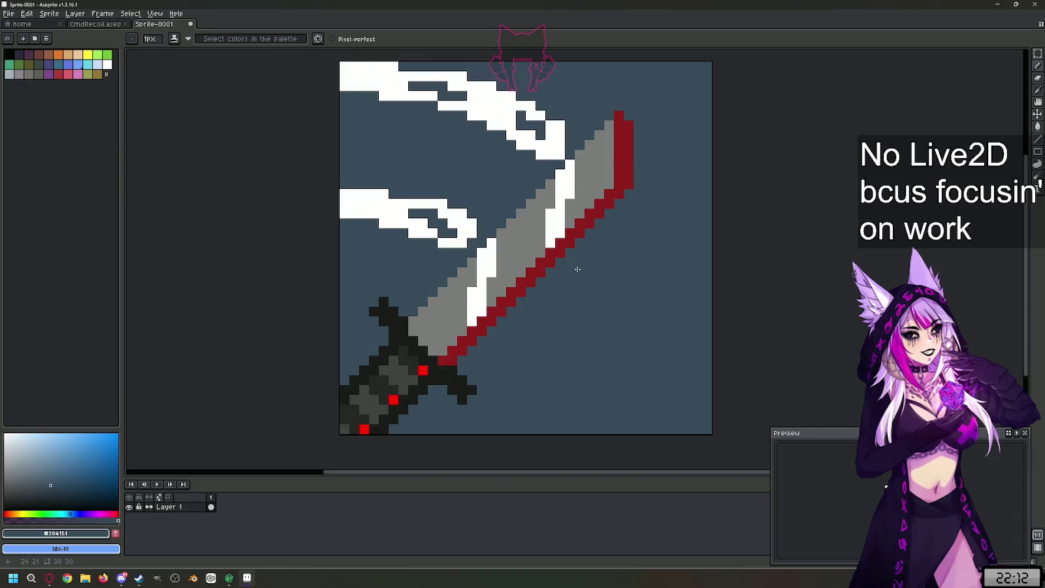
key("ctrl+z")
key("ctrl+z")
key("ctrl+z")
key("ctrl+z")
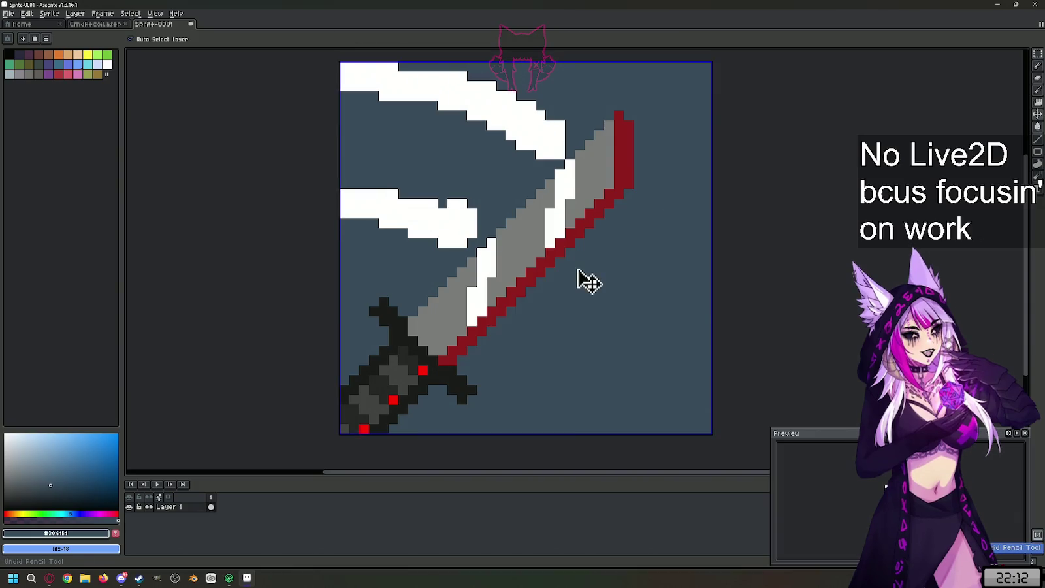
key("ctrl+z")
key("ctrl+z")
key("ctrl+z")
key("ctrl+z")
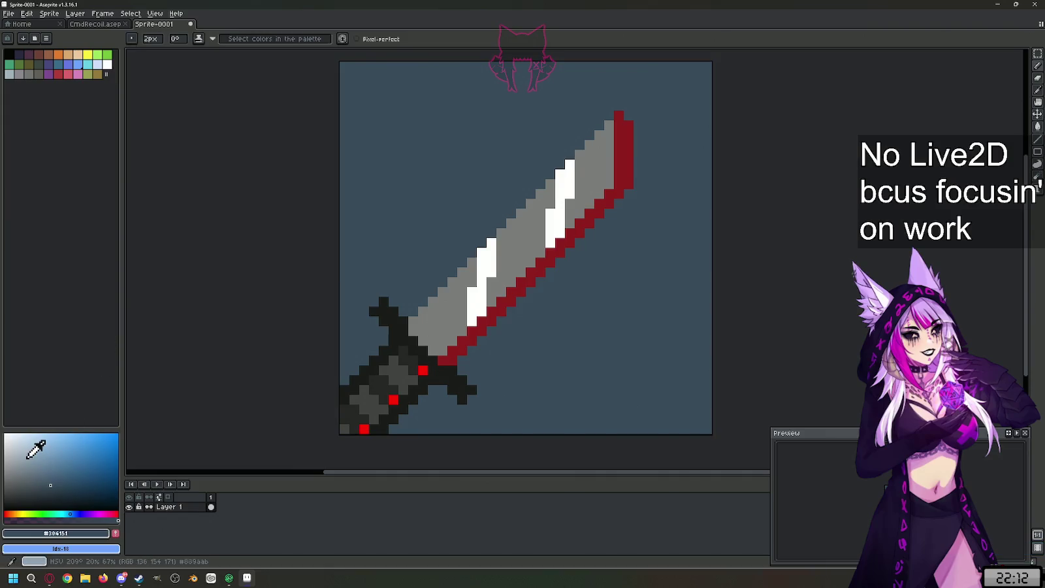
- Draw white Line-tool speed lines: three diagonal dashes upper left, three vertical ones beside the blade
left_click(5, 434)
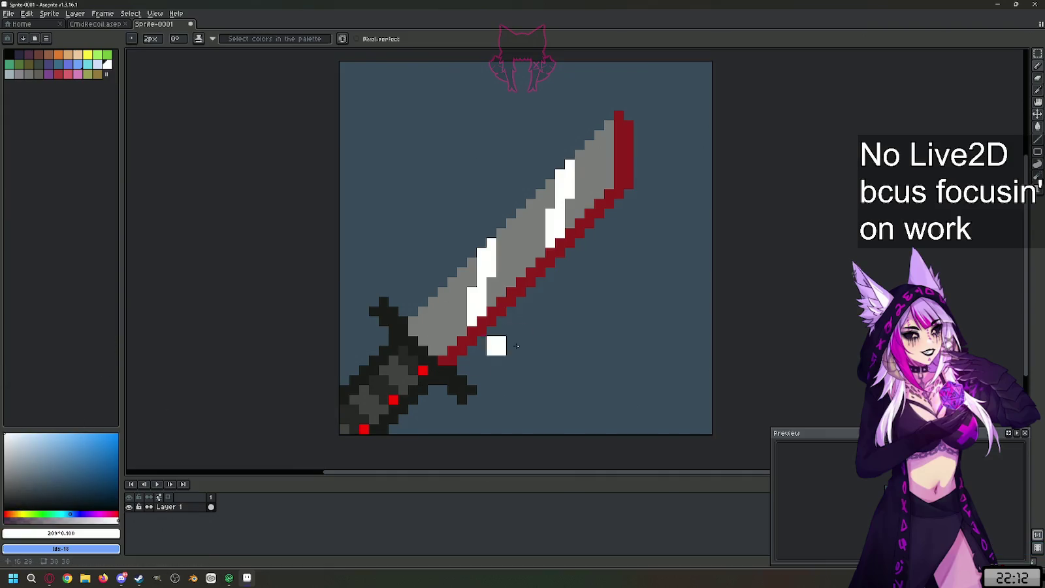
key("l")
mouse_move(526, 136)
left_mouse_down()
mouse_move(319, 215)
mouse_move(392, 175)
left_mouse_up()
left_click_drag(442, 214, 355, 233)
left_click_drag(638, 222, 648, 312)
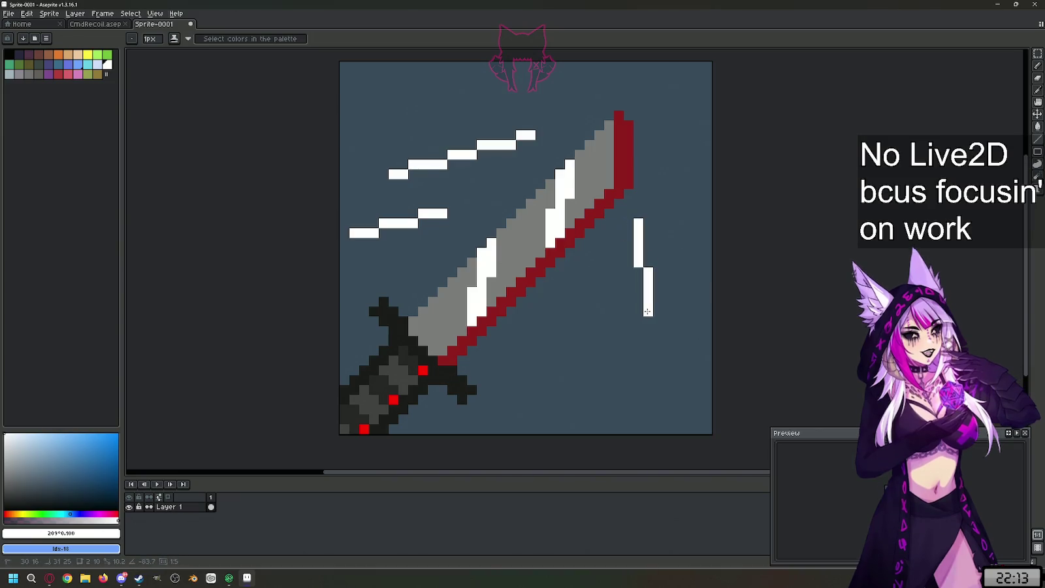
left_click_drag(578, 287, 597, 402)
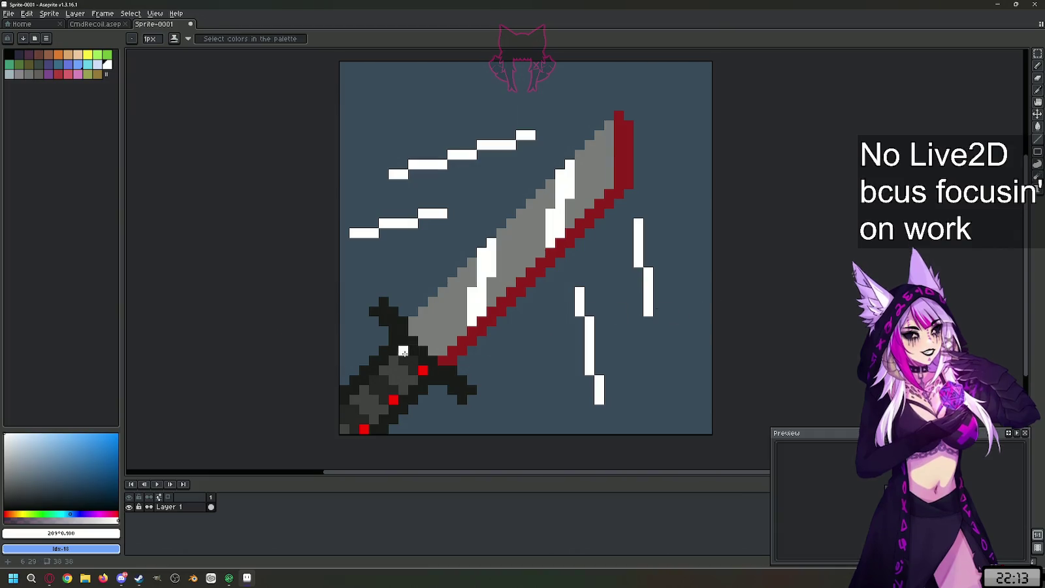
left_click_drag(531, 321, 540, 408)
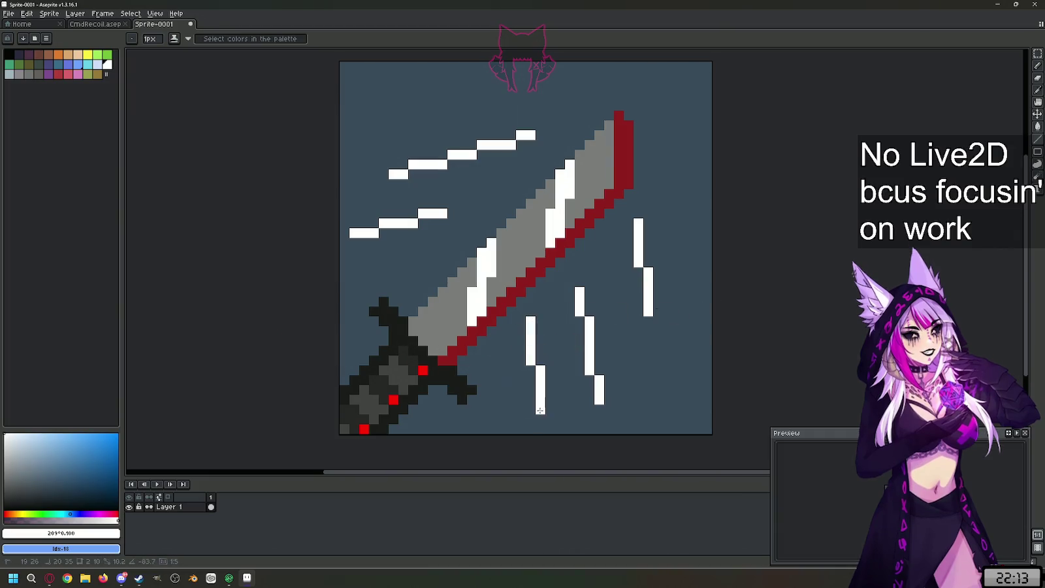
left_click_drag(425, 262, 351, 282)
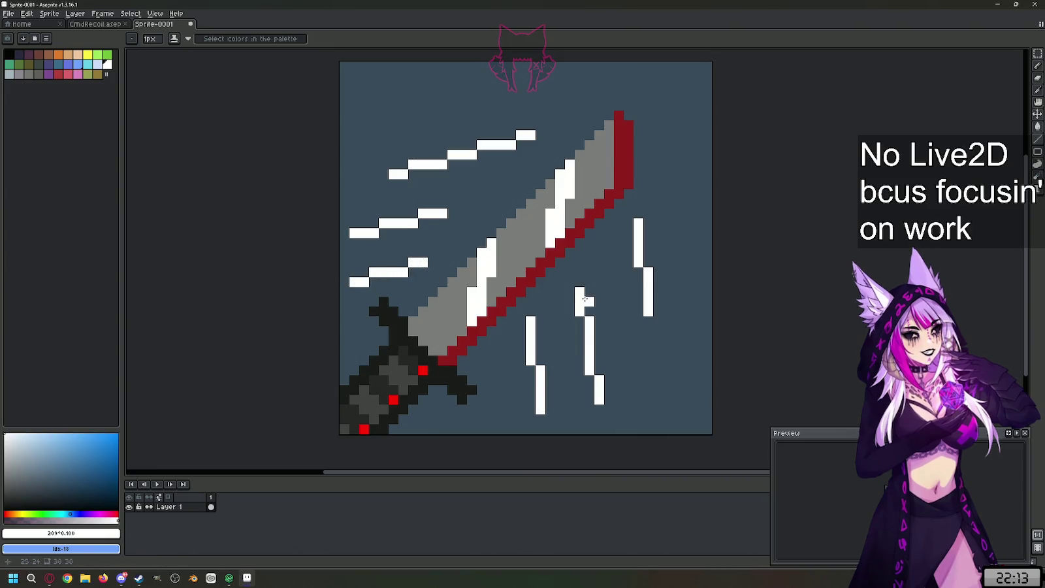
left_click(677, 115)
scroll(588, 229, "down", 1)
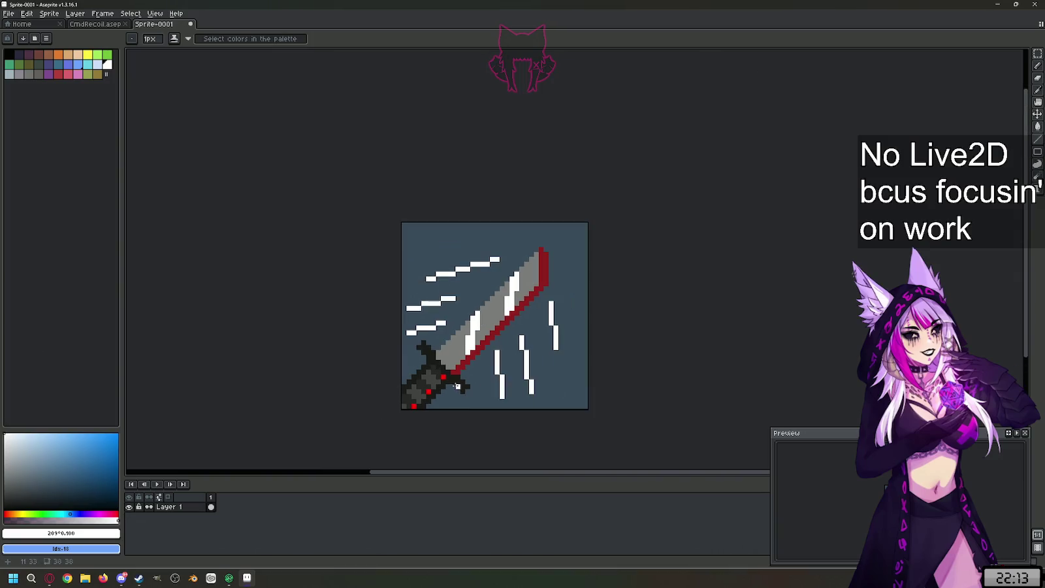
scroll(531, 308, "down", 1)
scroll(530, 307, "up", 1)
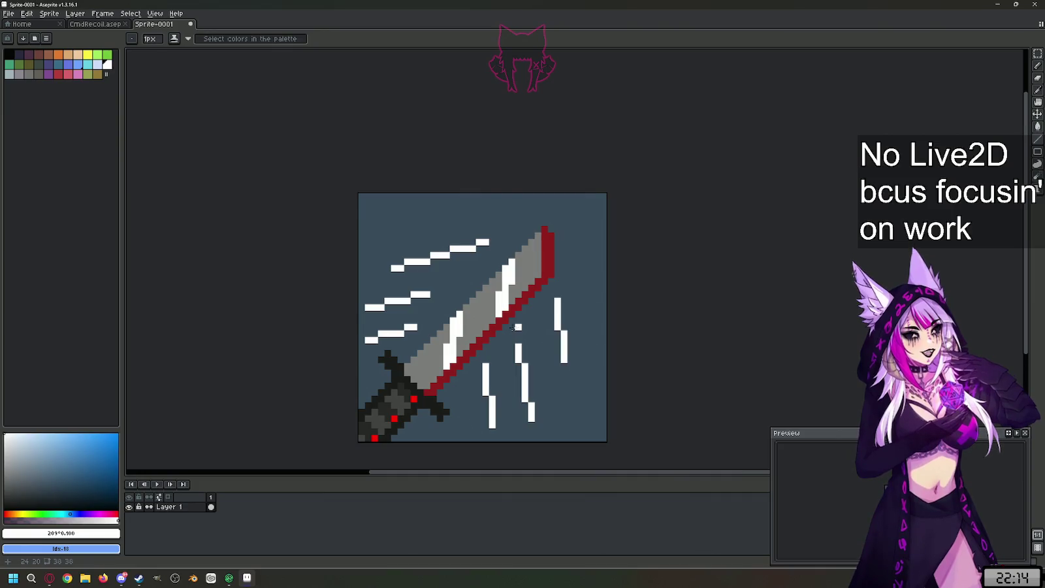
- Paint over all the old white streaks around the sword with the background colour
scroll(407, 320, "up", 3)
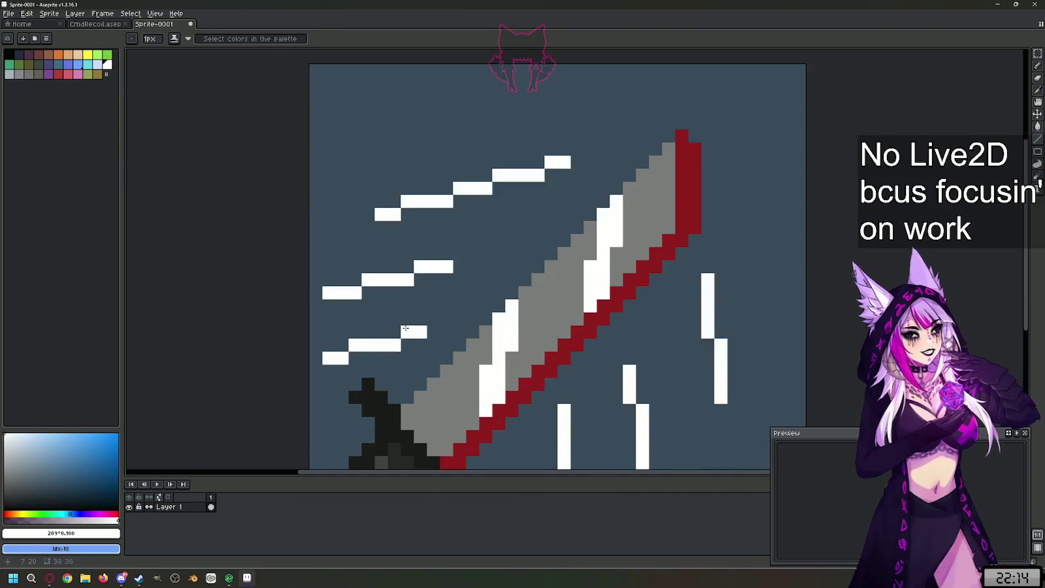
left_click(441, 286)
left_click_drag(442, 312, 360, 319)
left_click_drag(464, 246, 346, 273)
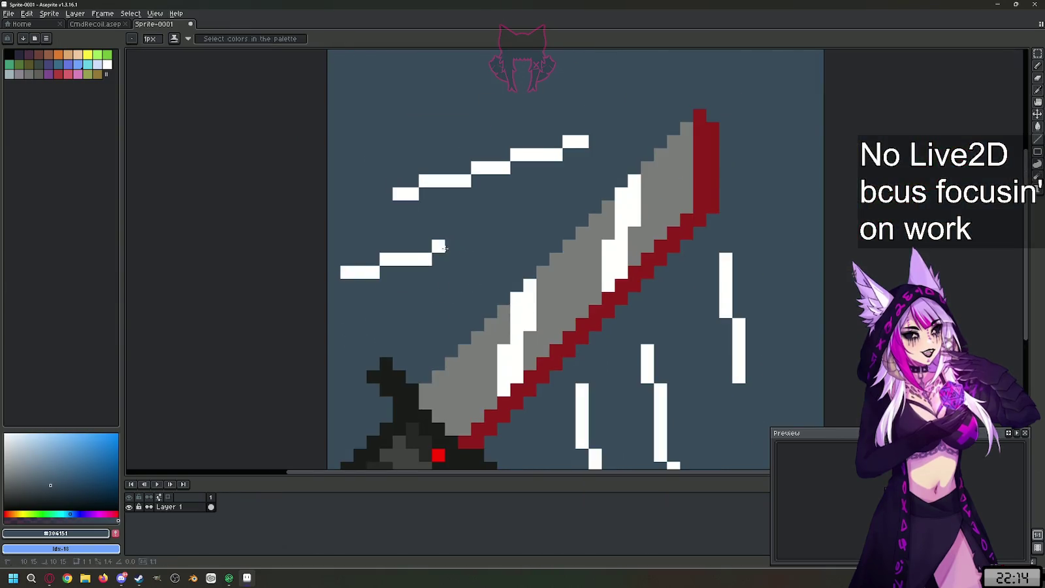
left_click_drag(581, 141, 400, 195)
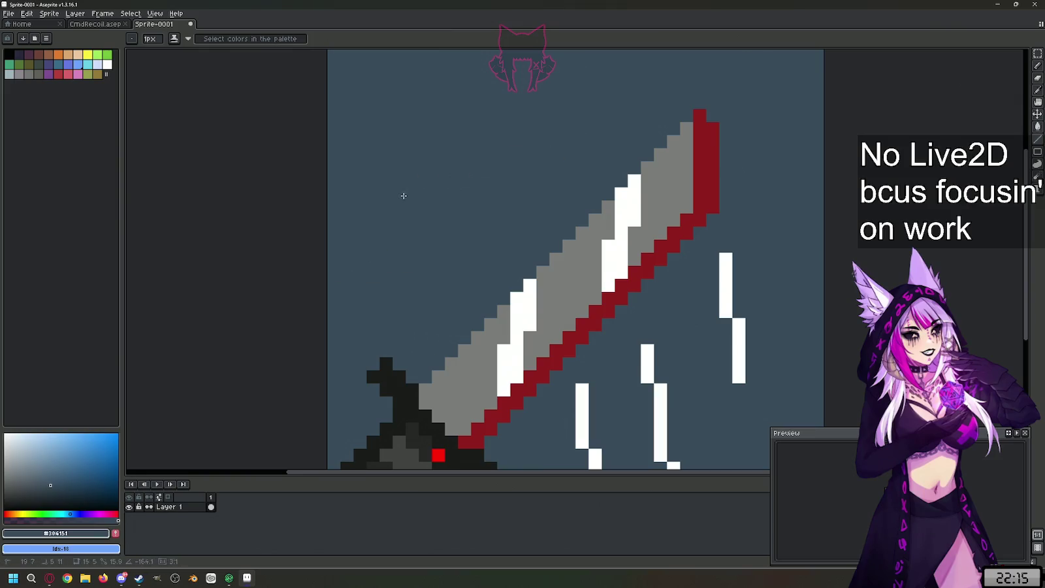
scroll(674, 328, "down", 4)
scroll(673, 327, "up", 2)
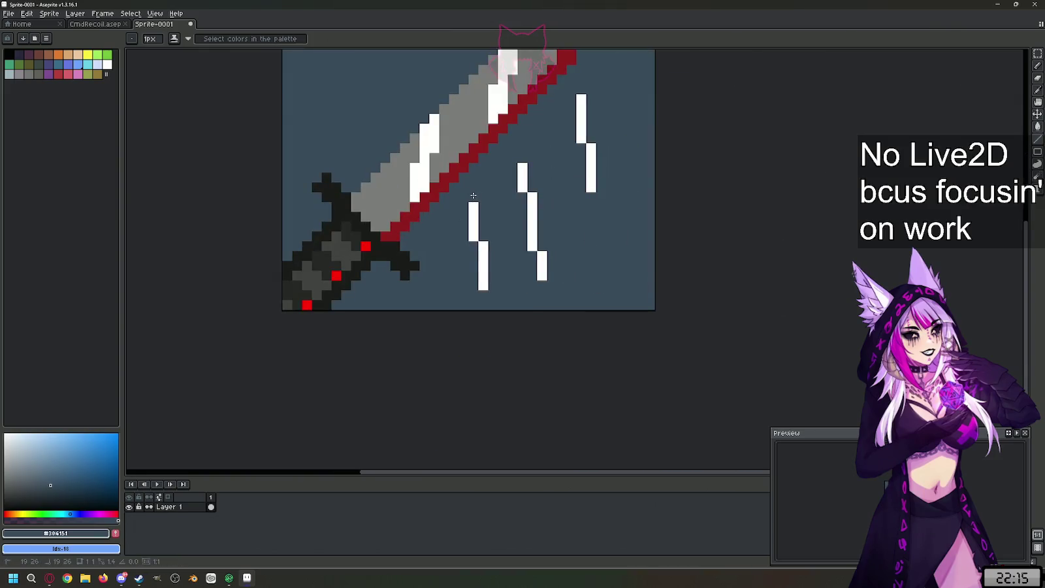
left_click_drag(473, 200, 486, 291)
left_click_drag(519, 171, 544, 275)
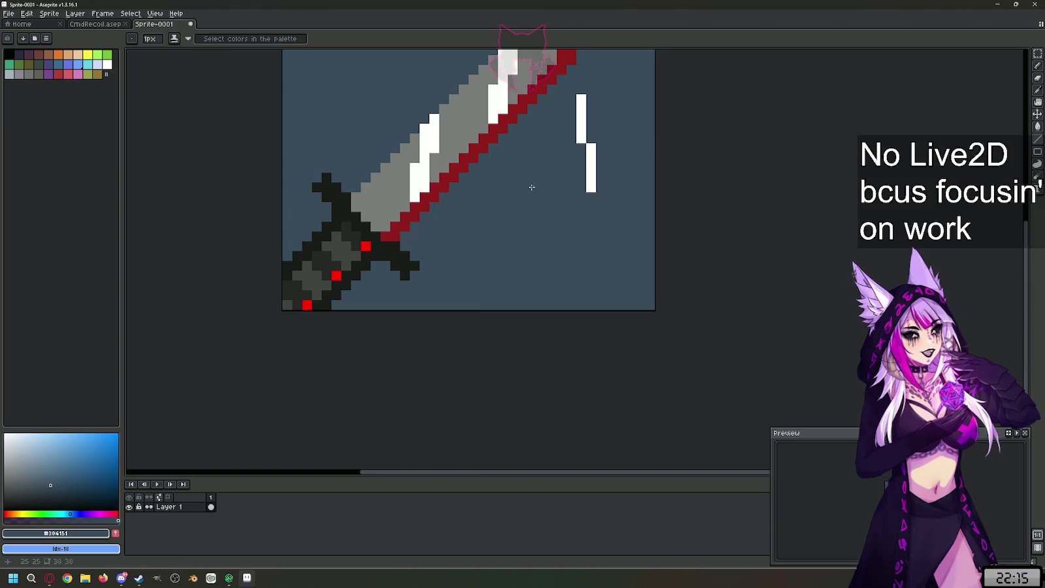
scroll(532, 187, "down", 3)
scroll(572, 227, "up", 4)
scroll(572, 227, "down", 1)
left_click_drag(601, 237, 613, 330)
- Draw two long white diagonal streaks above the blade and two slanted ones to its right
left_click(4, 435)
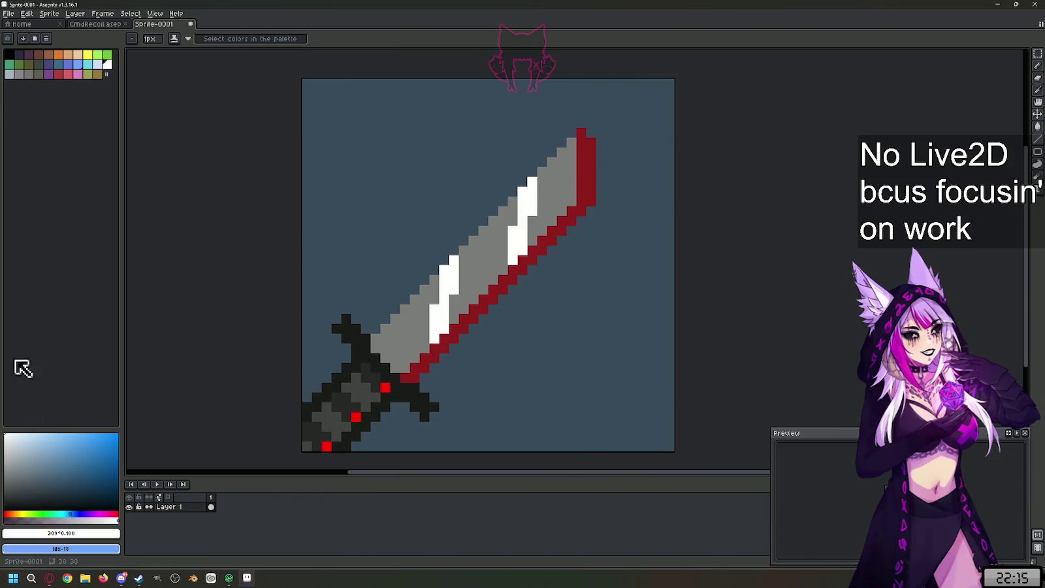
key("l")
left_click_drag(532, 123, 375, 211)
left_click_drag(454, 211, 336, 280)
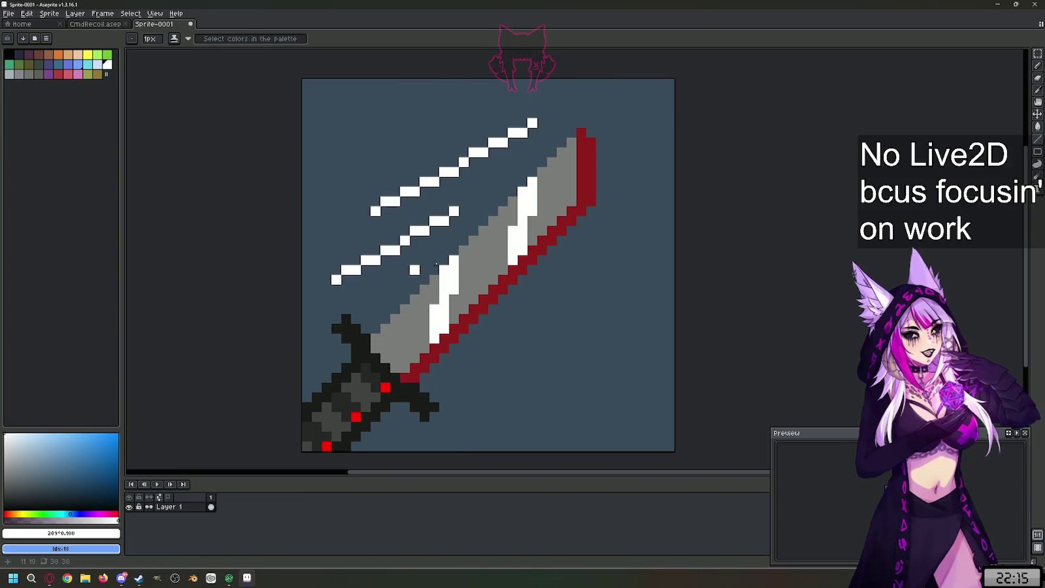
left_click_drag(610, 230, 601, 353)
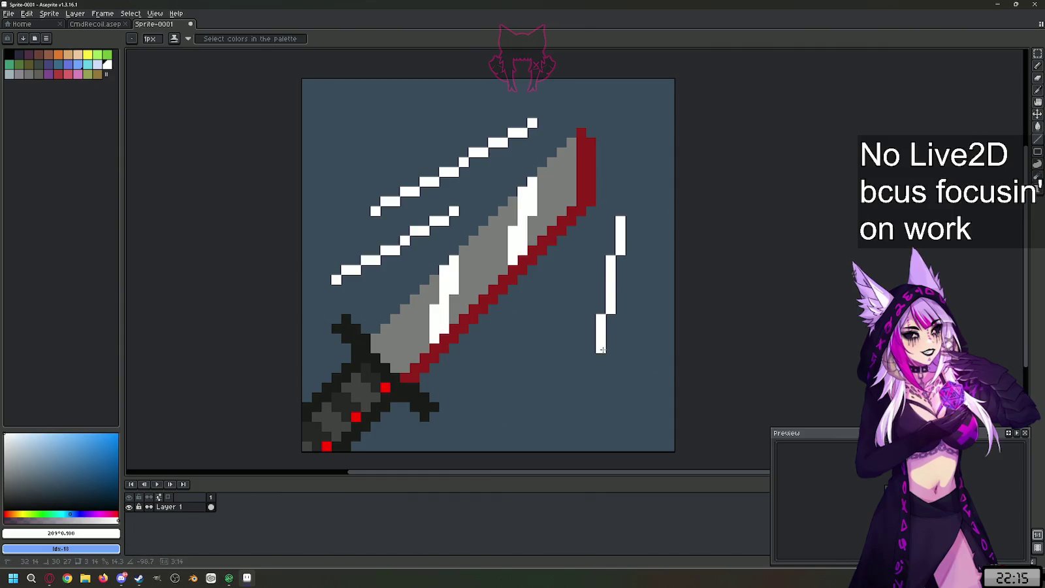
left_click_drag(601, 353, 581, 356)
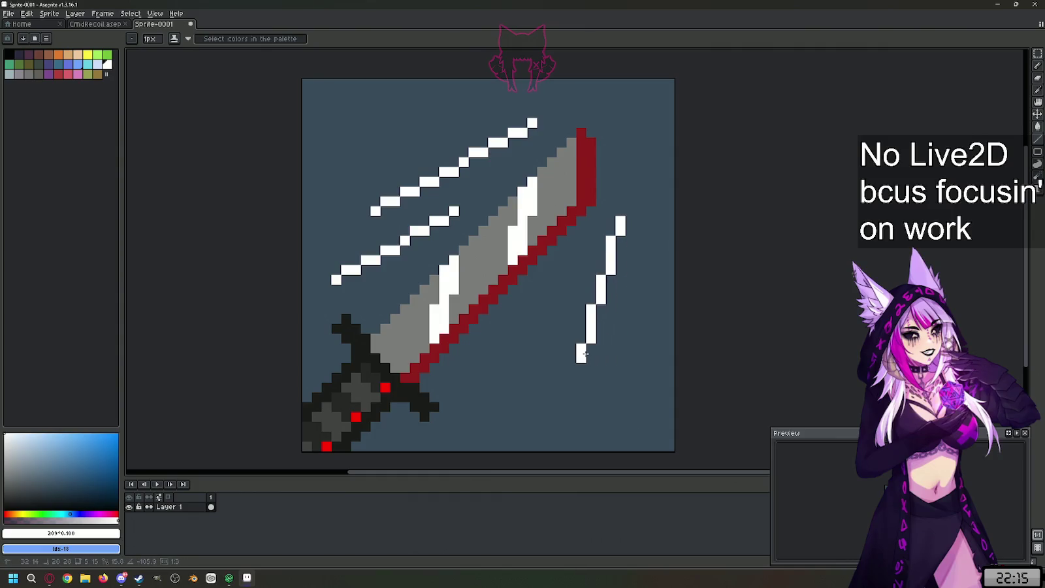
left_click_drag(552, 290, 523, 407)
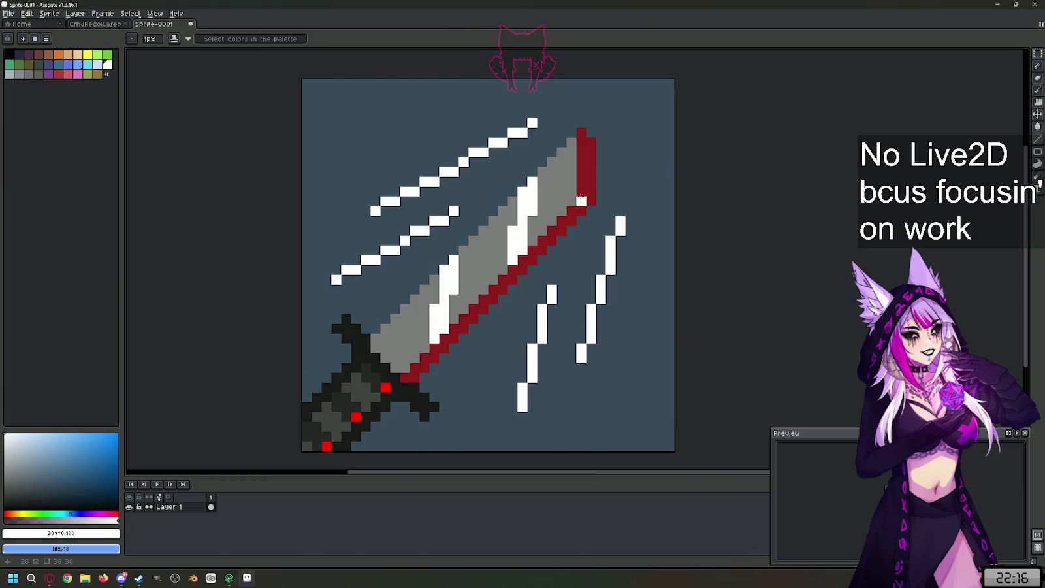
- Repaint the blade's outer edge pure red, undoing stray red pixels on the highlight and handle
left_click(8, 513)
left_click(117, 433)
mouse_move(581, 141)
left_mouse_down()
mouse_move(580, 205)
mouse_move(405, 378)
left_mouse_up()
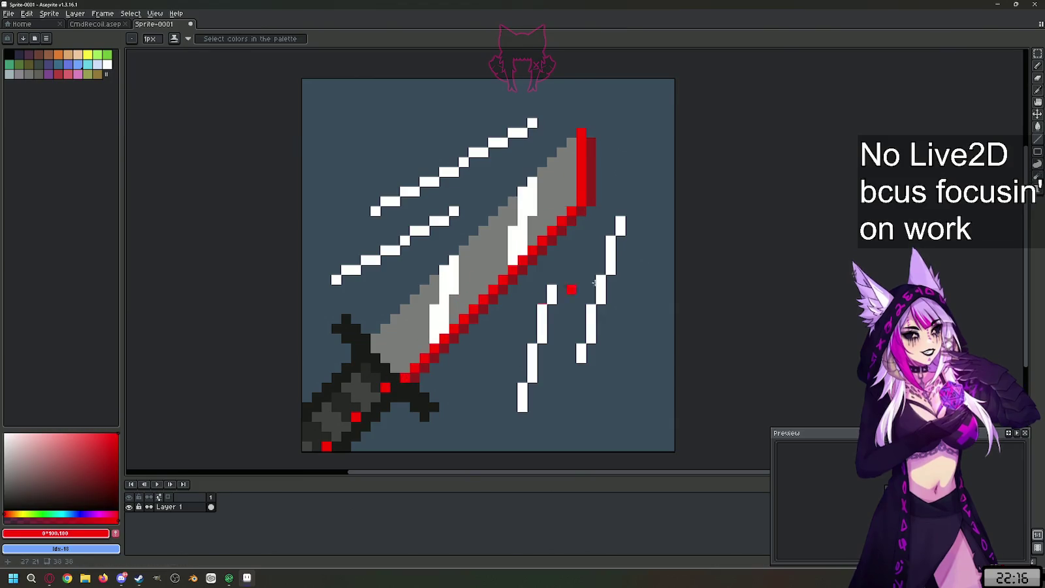
key("ctrl+z")
scroll(566, 277, "down", 3)
scroll(556, 271, "up", 1)
scroll(552, 269, "up", 1)
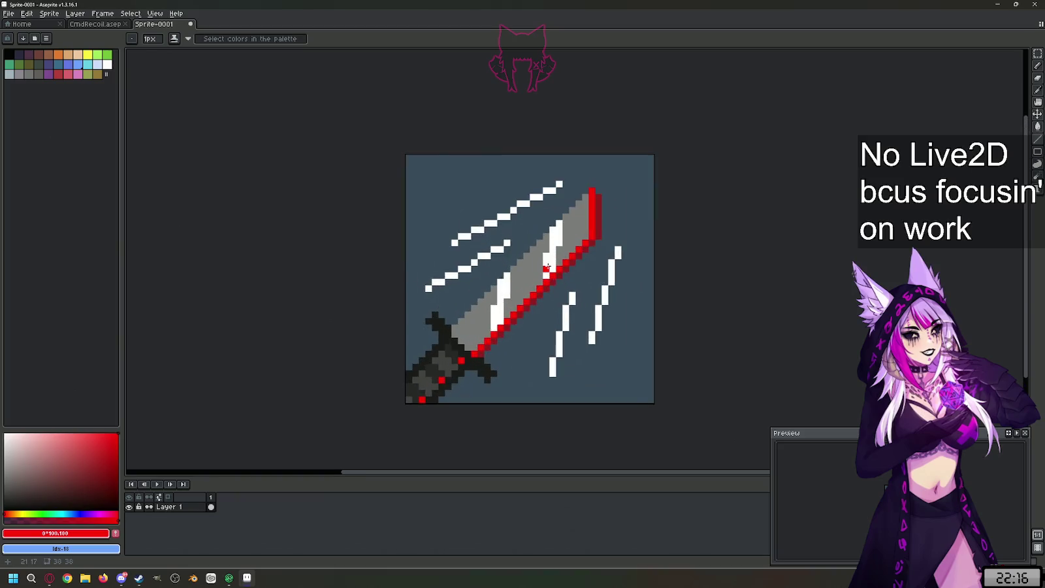
scroll(547, 266, "up", 1)
left_click(547, 266)
key("ctrl+z")
scroll(548, 267, "down", 2)
scroll(470, 311, "up", 2)
left_click(470, 377)
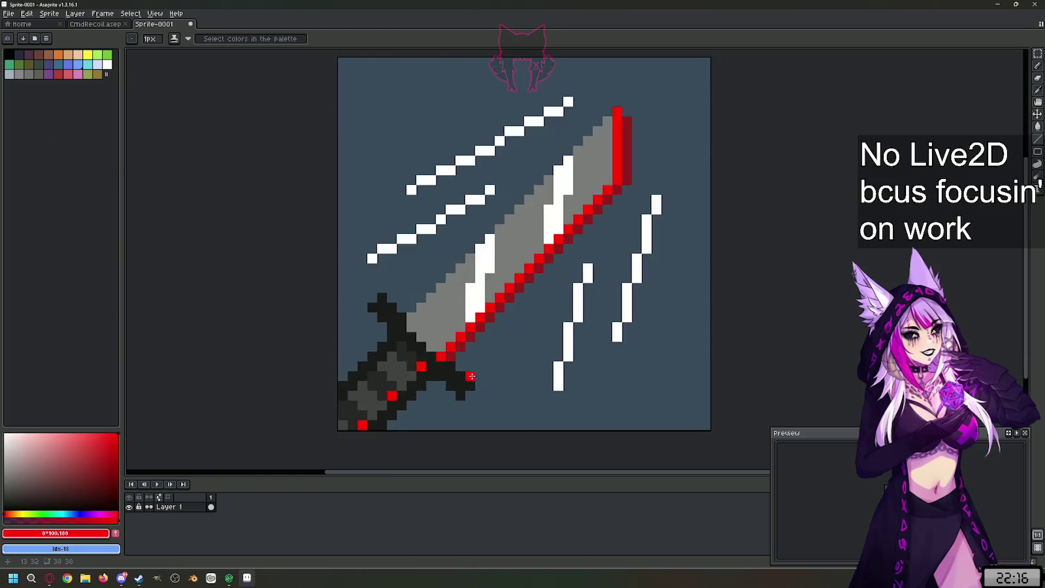
key("ctrl+z")
- Sample the blade's dark red and pencil a thin shading line along the red edge
key("i")
left_click(628, 138)
key("b")
mouse_move(607, 112)
left_mouse_down()
mouse_move(573, 210)
mouse_move(494, 298)
left_mouse_up()
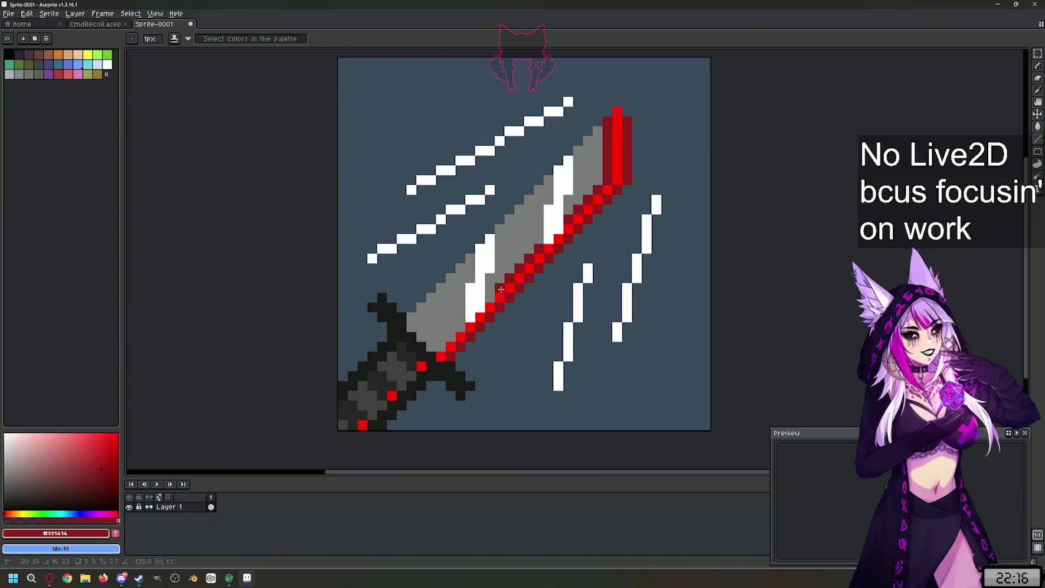
left_click_drag(494, 299, 434, 351)
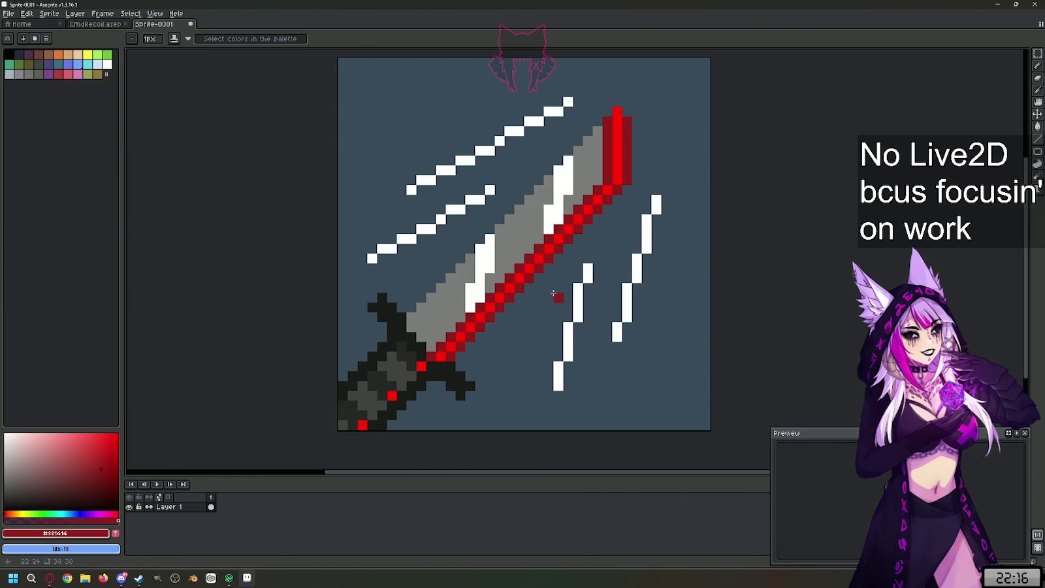
scroll(550, 295, "down", 3)
scroll(551, 296, "up", 1)
scroll(550, 295, "up", 2)
scroll(479, 325, "down", 1)
scroll(479, 325, "up", 1)
scroll(545, 285, "down", 1)
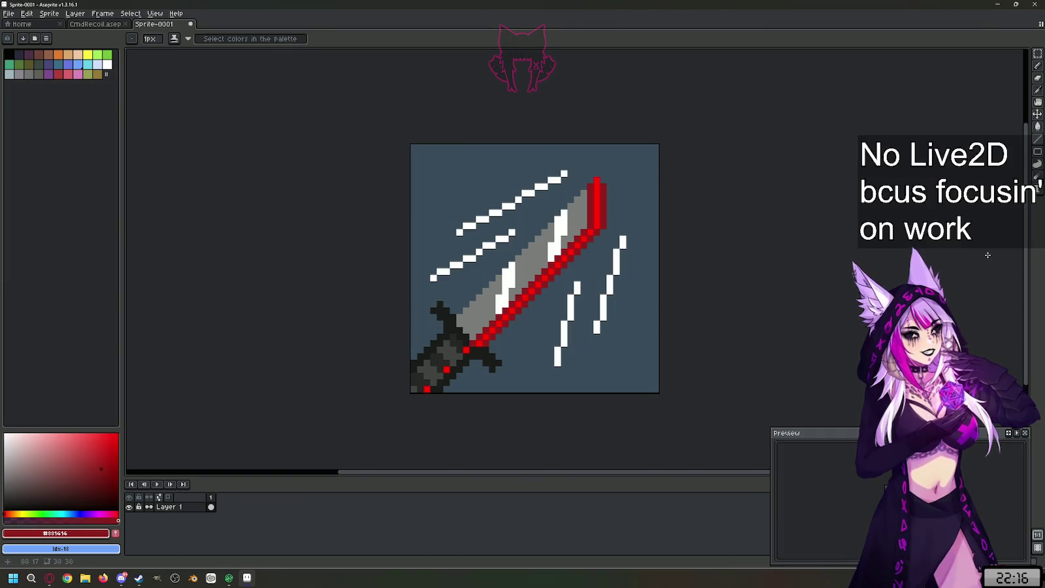
scroll(584, 286, "down", 3)
scroll(565, 288, "up", 1)
scroll(560, 282, "up", 2)
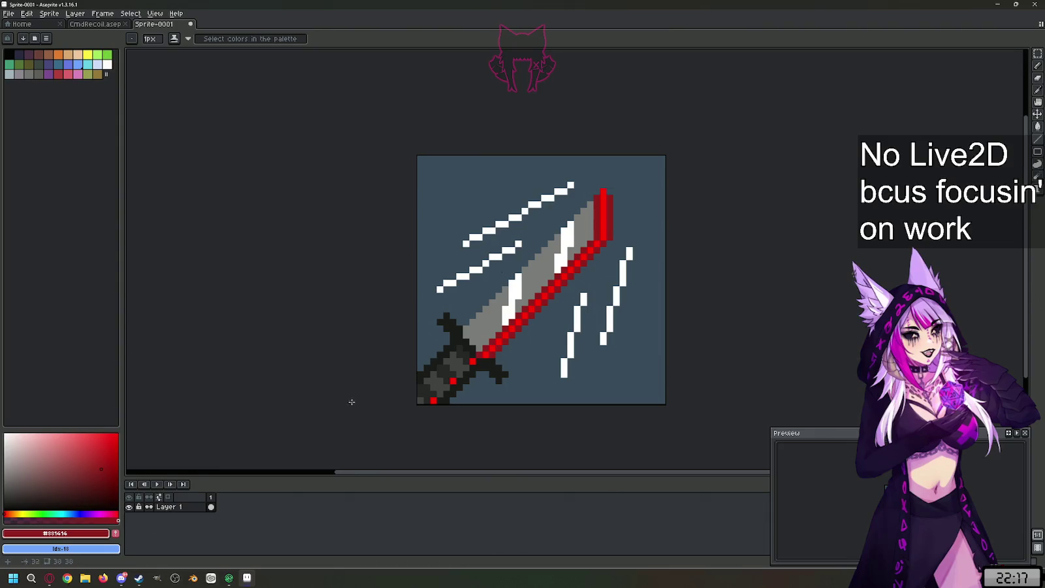
- Mix a light-blue colour from the sampled background, test a line with it, then undo it
left_click_drag(55, 514, 64, 514)
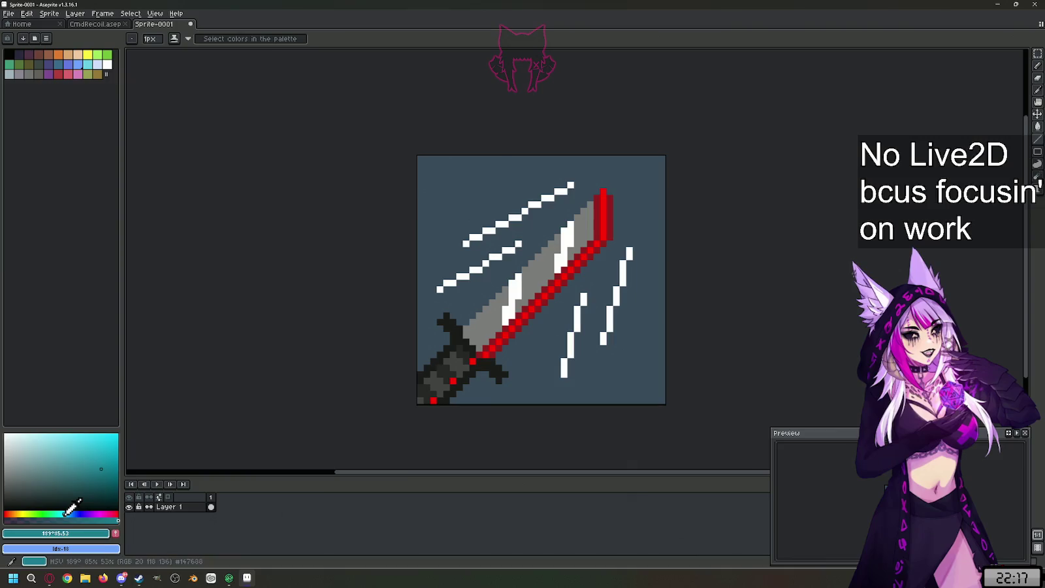
left_click_drag(69, 498, 77, 483)
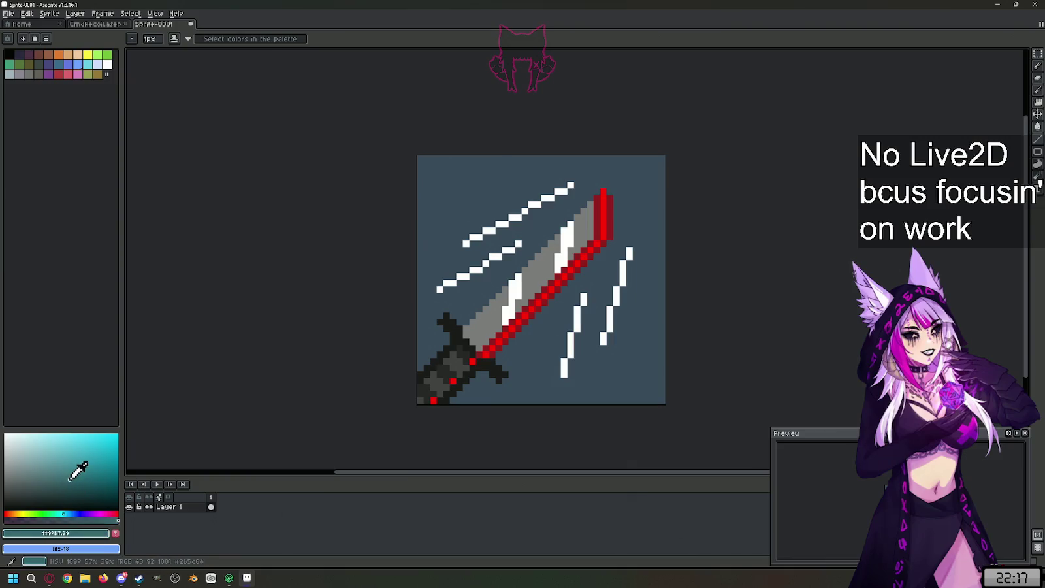
key("i")
left_click(457, 200)
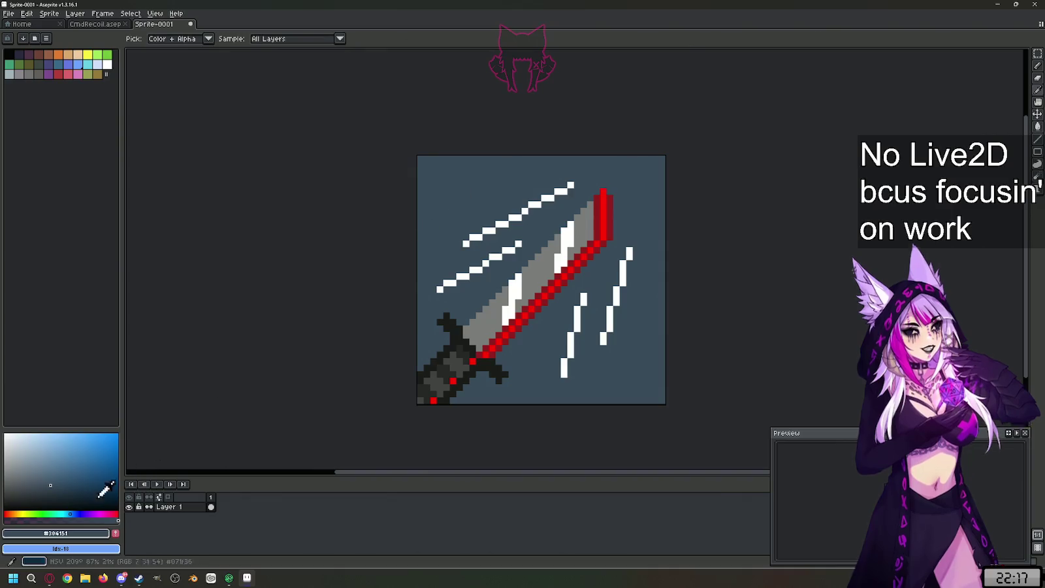
left_click(47, 466)
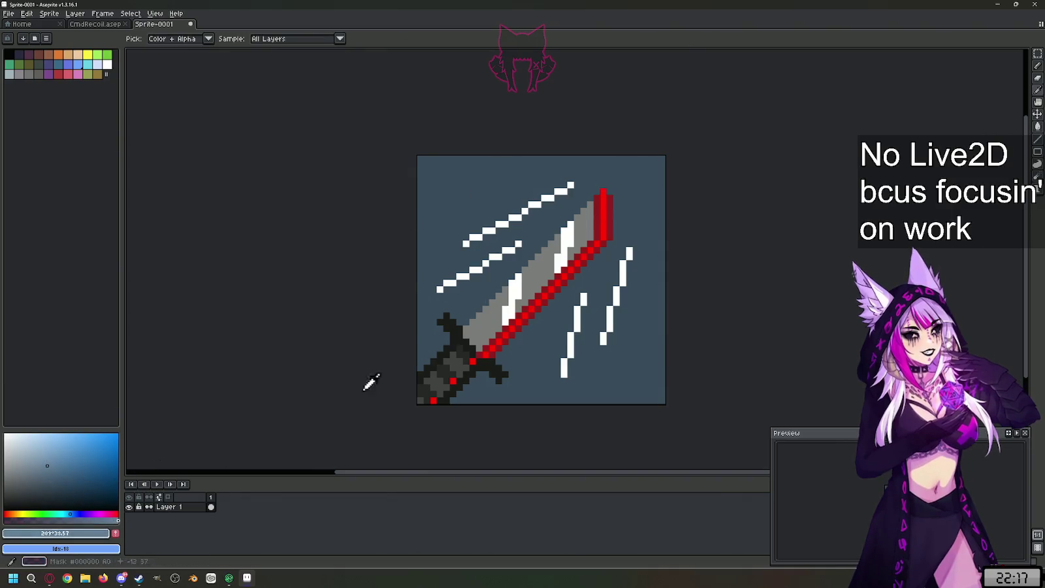
key("l")
left_click_drag(470, 301, 413, 301)
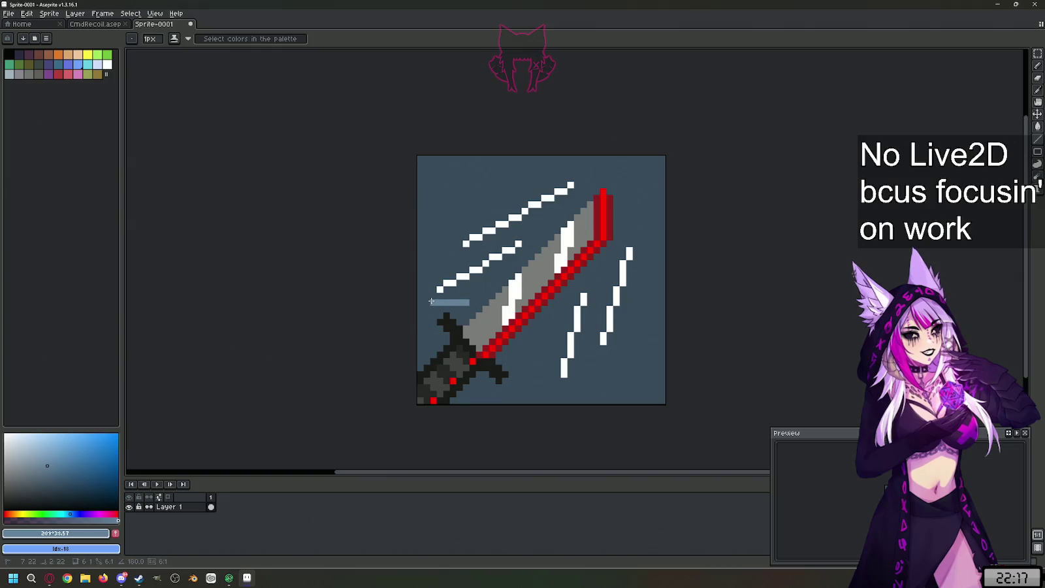
key("ctrl+z")
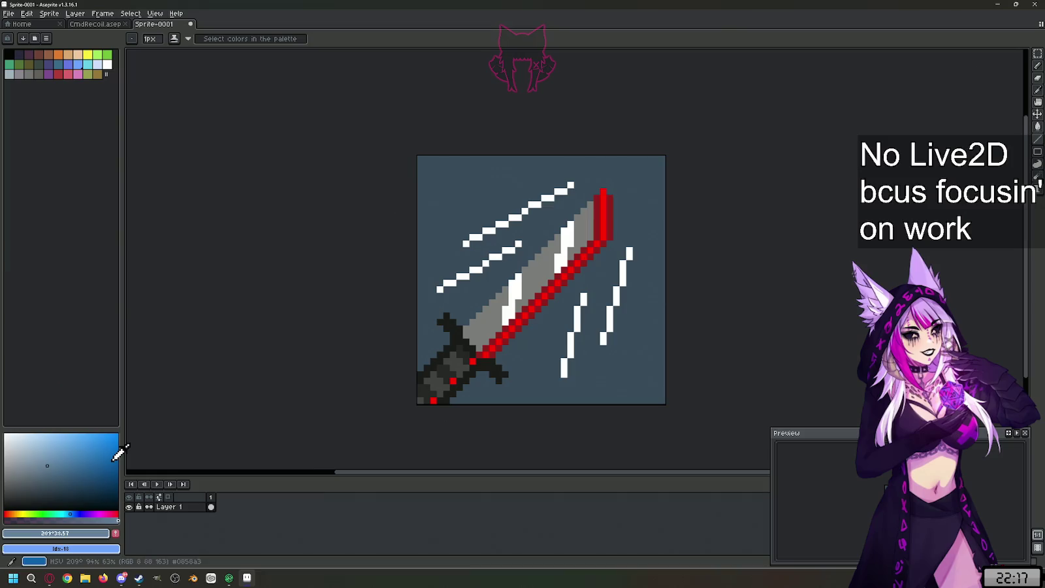
- Fill the blue-grey background with transparency and add a layer named BG beneath Layer 1
key("g")
left_click(467, 212)
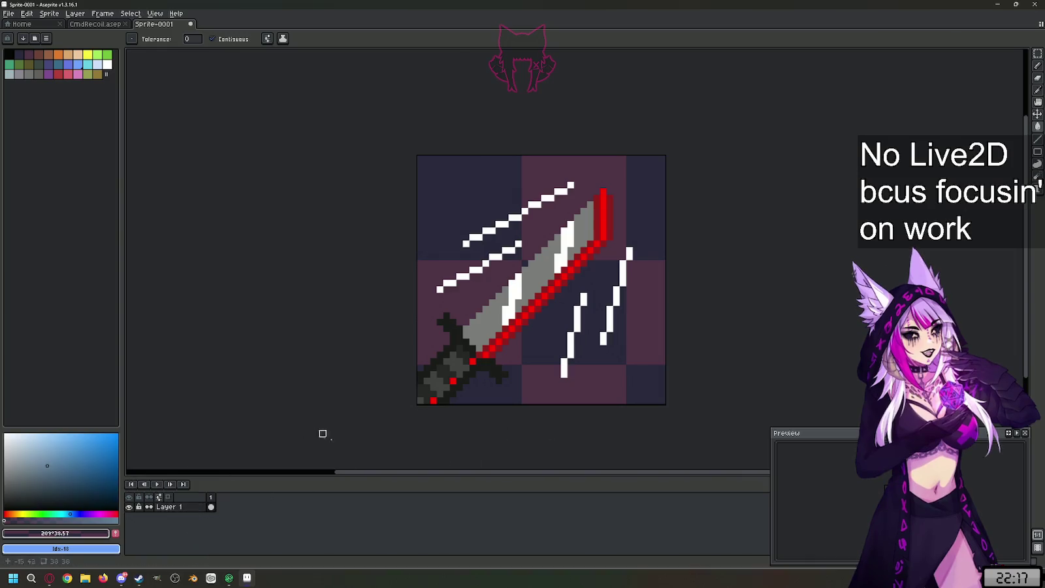
key("shift+n")
mouse_move(171, 516)
left_mouse_down()
mouse_move(172, 507)
mouse_move(183, 520)
left_mouse_up()
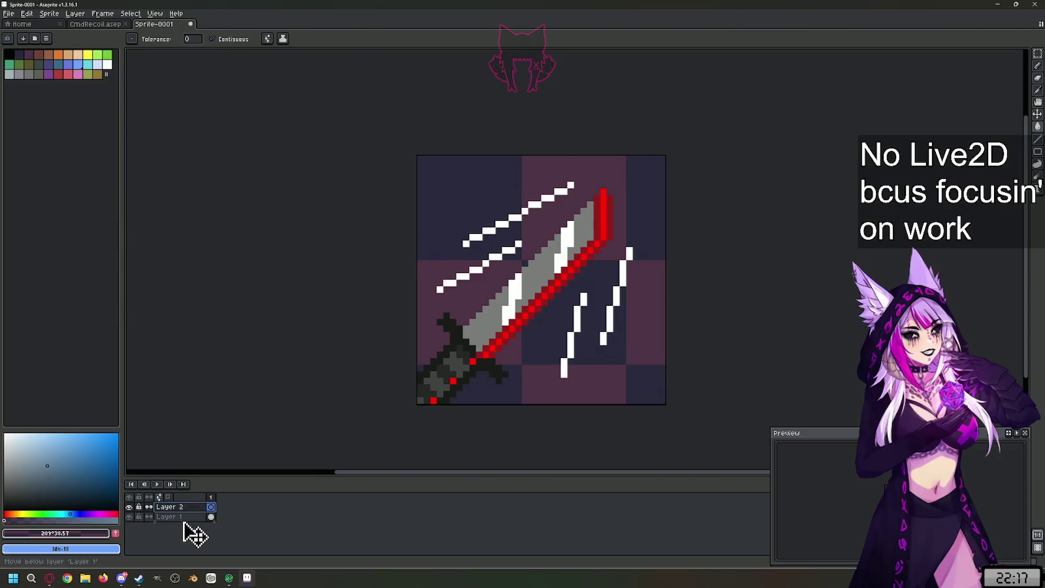
double_click(184, 518)
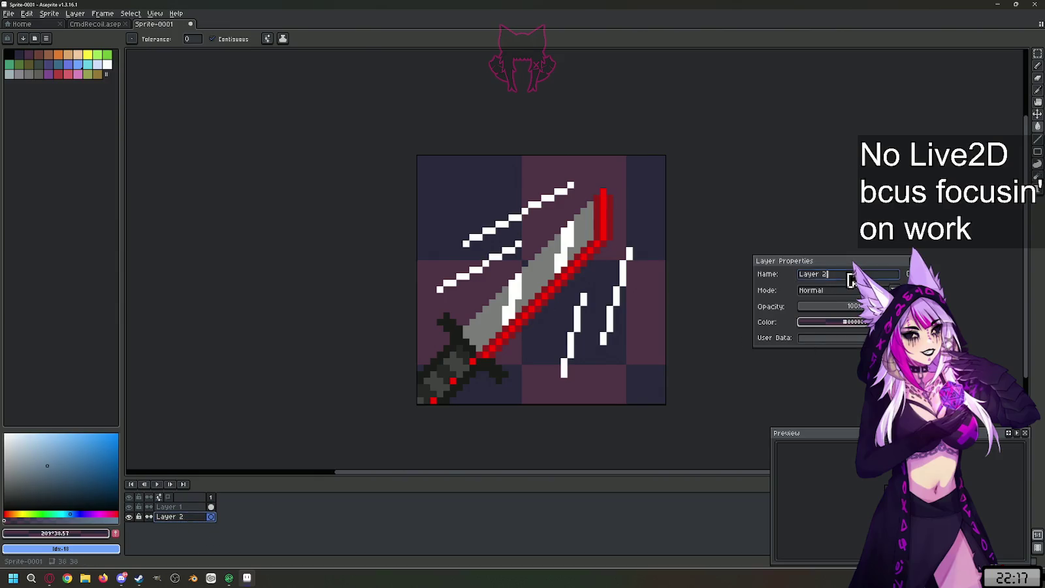
type("BG")
key("Return")
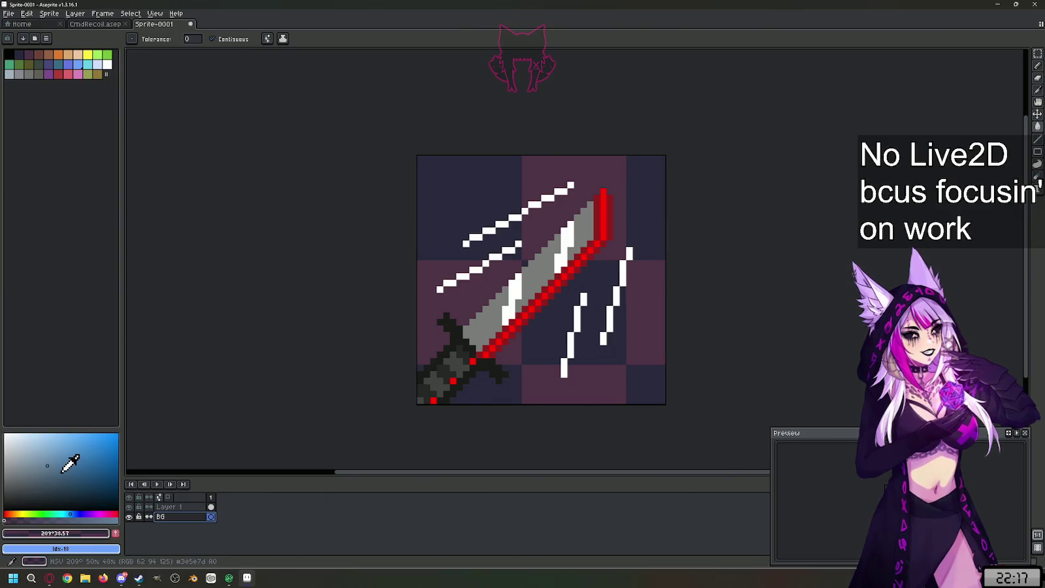
- Glance at the CmdRecoil sprite, then return to the sword and select the BG cel
left_click(94, 25)
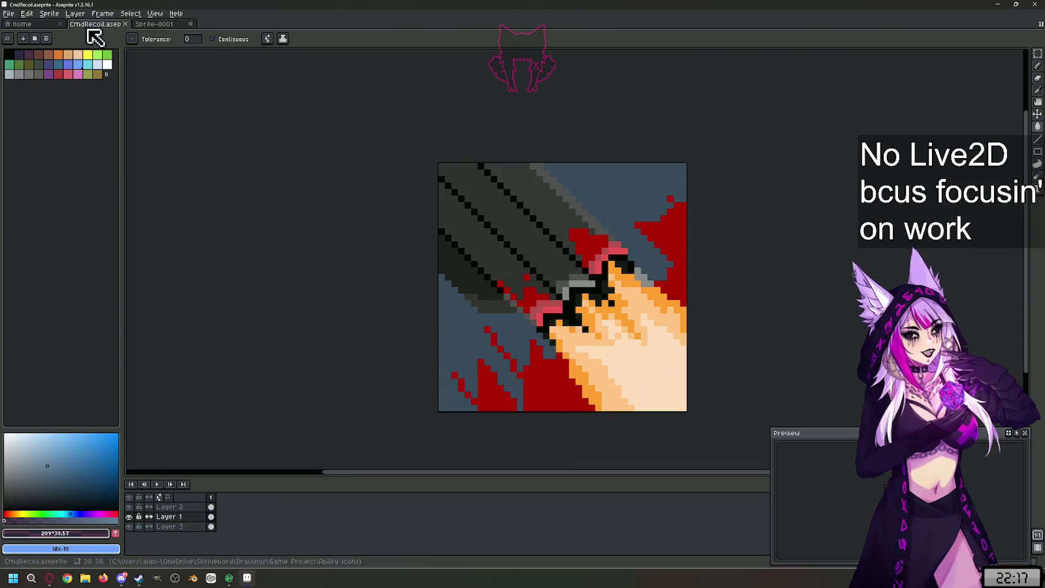
key("i")
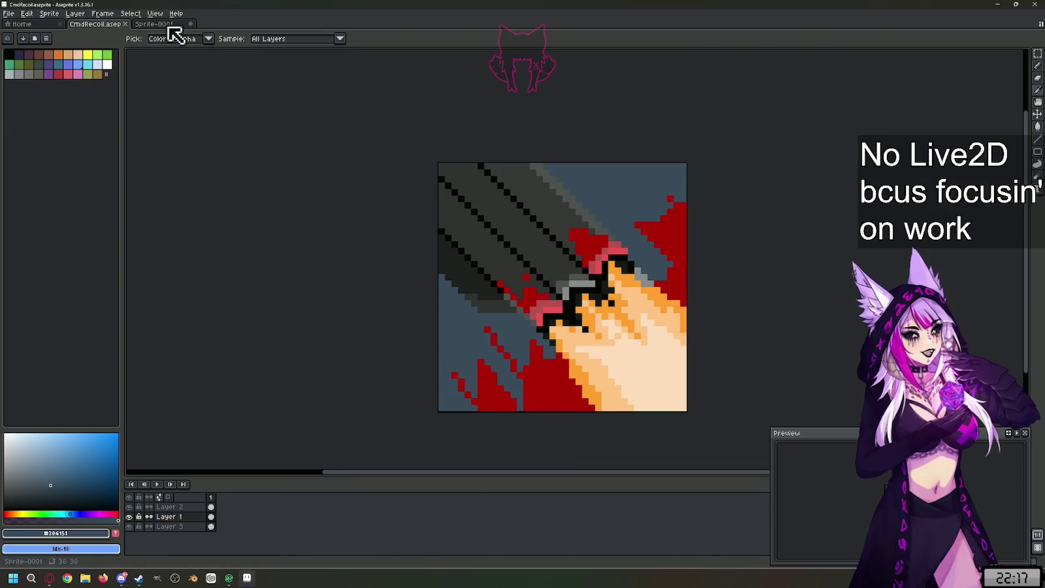
left_click(166, 24)
left_click(550, 367)
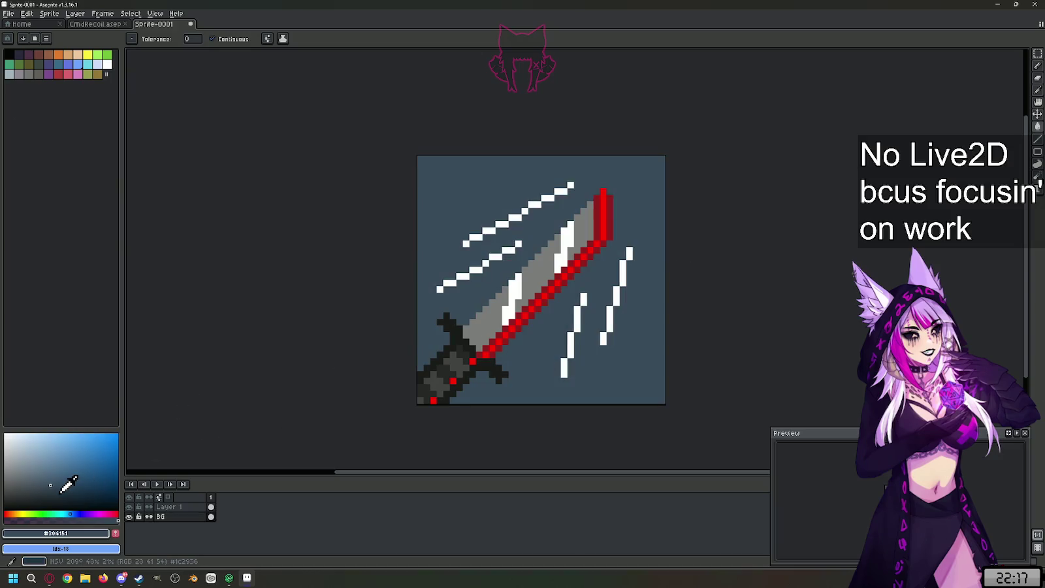
left_click_drag(58, 478, 58, 462)
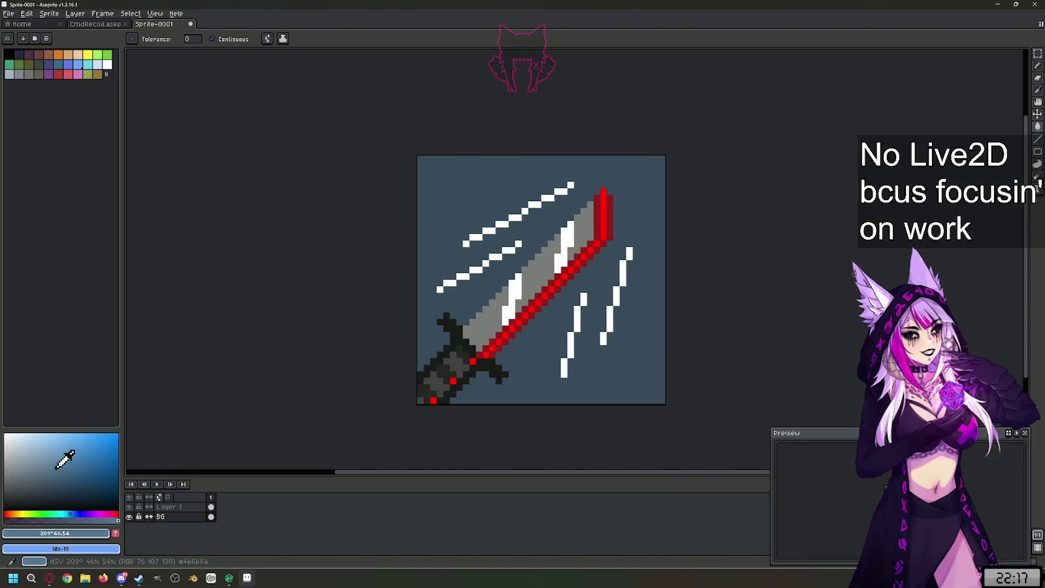
key("b")
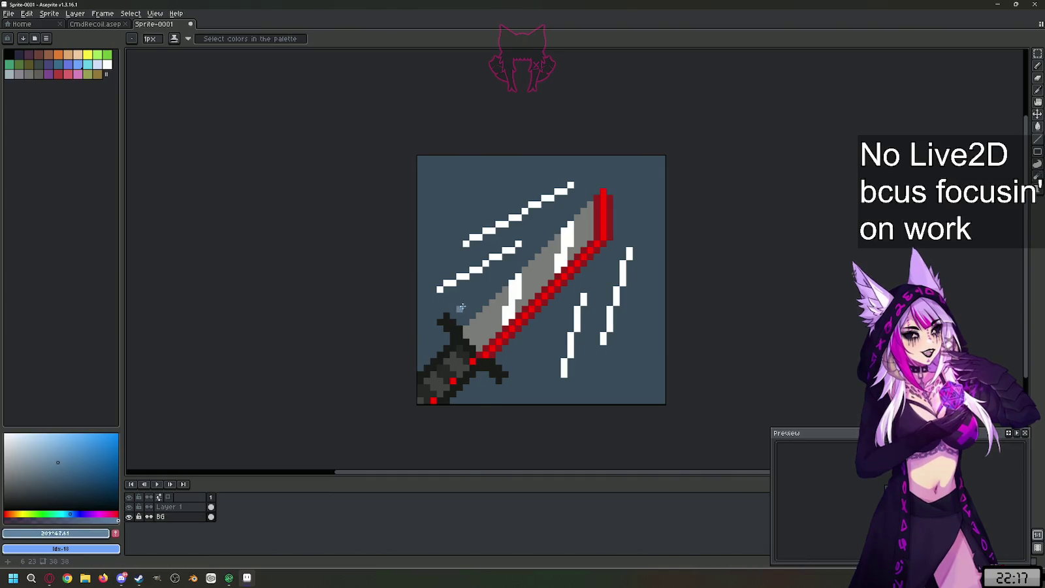
left_click(174, 517)
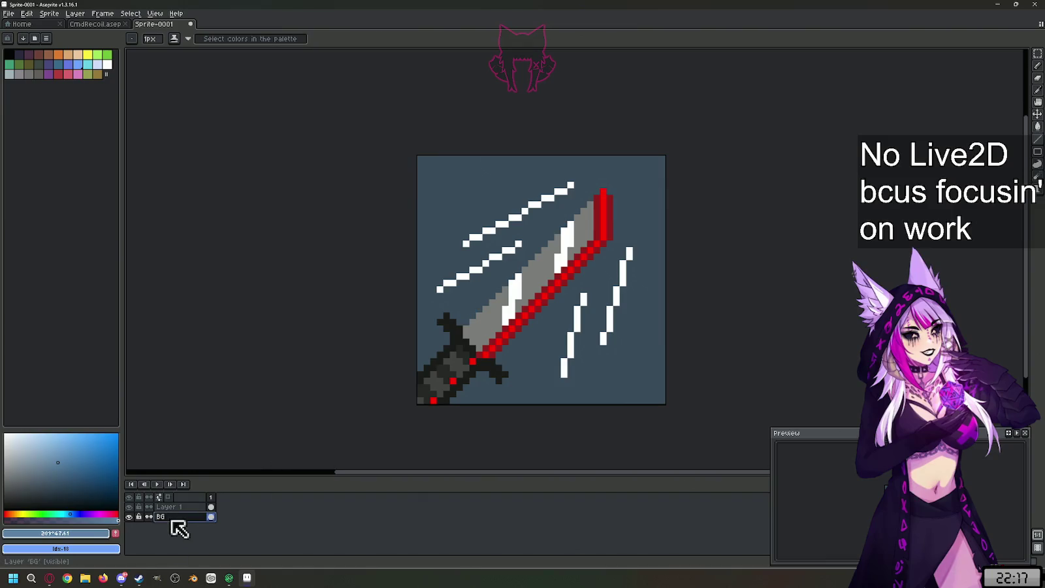
mouse_move(471, 309)
left_mouse_down()
mouse_move(418, 309)
mouse_move(523, 360)
left_mouse_up()
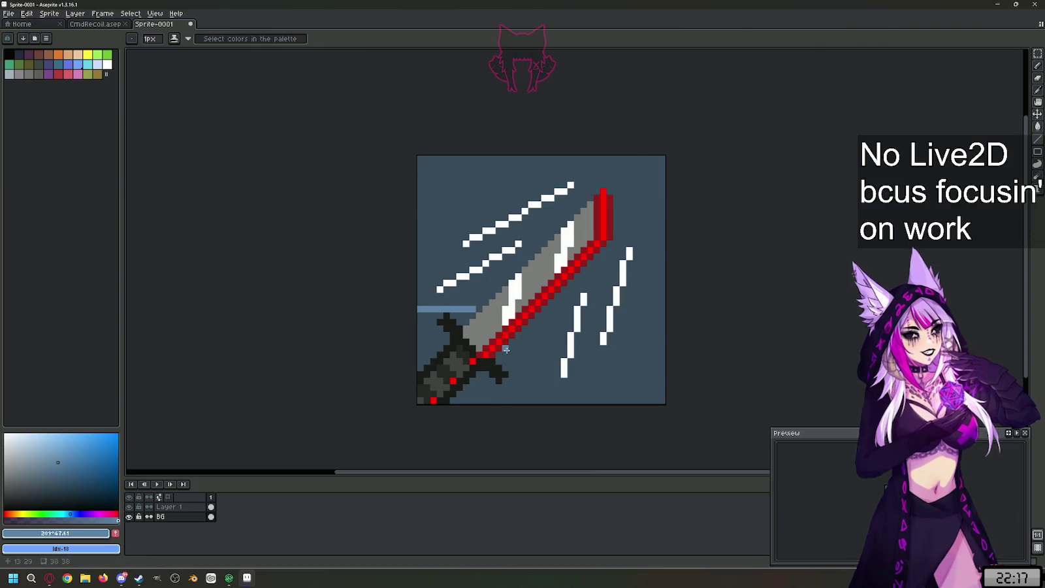
mouse_move(523, 361)
left_mouse_down()
mouse_move(535, 420)
mouse_move(505, 418)
left_mouse_up()
key("g")
left_click(535, 359)
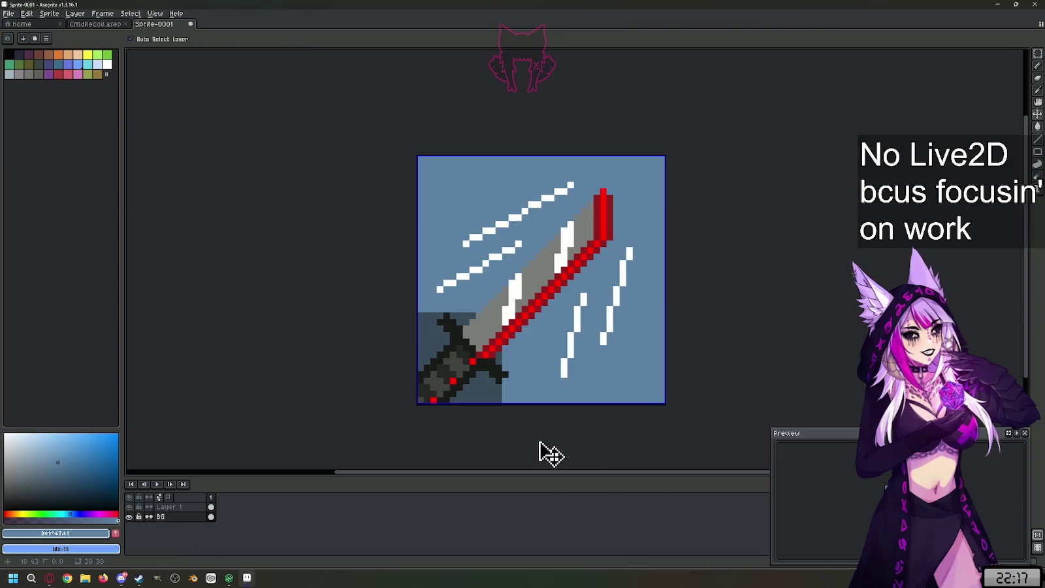
key("ctrl+z")
left_click(456, 399)
scroll(421, 389, "down", 3)
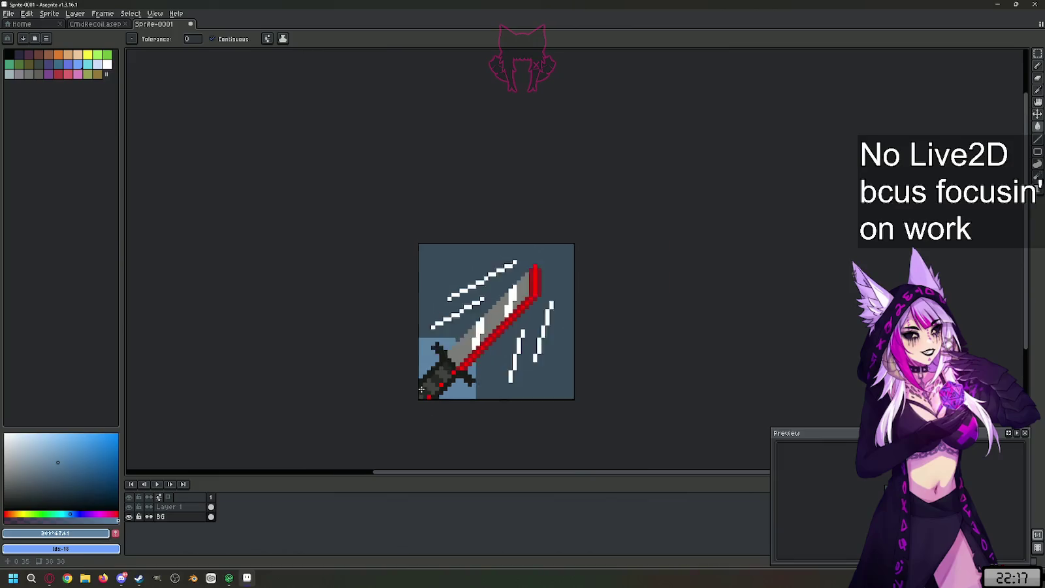
scroll(422, 389, "up", 1)
scroll(421, 390, "up", 4)
scroll(421, 390, "down", 3)
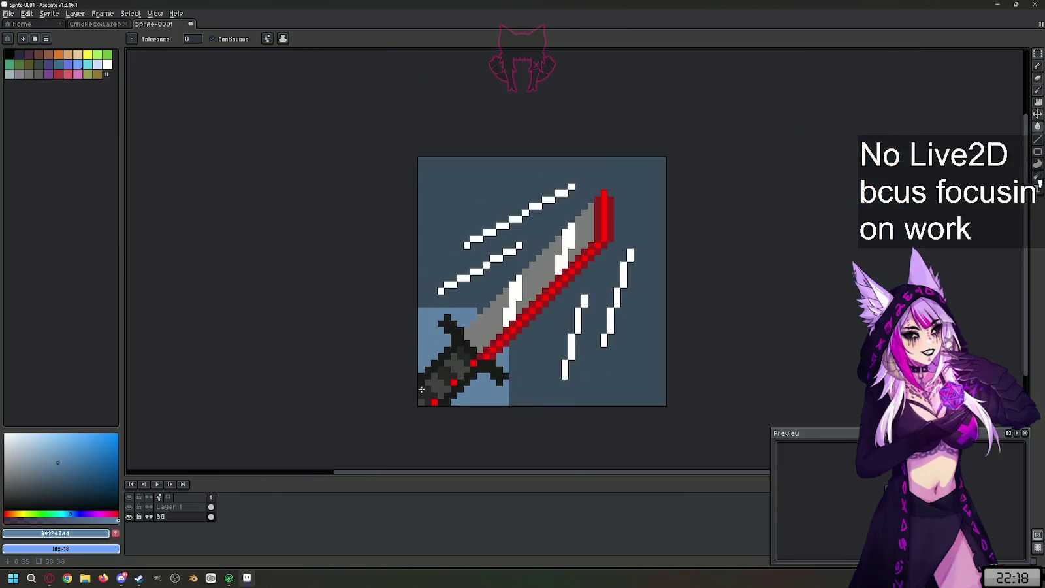
scroll(534, 332, "up", 1)
key("ctrl+z")
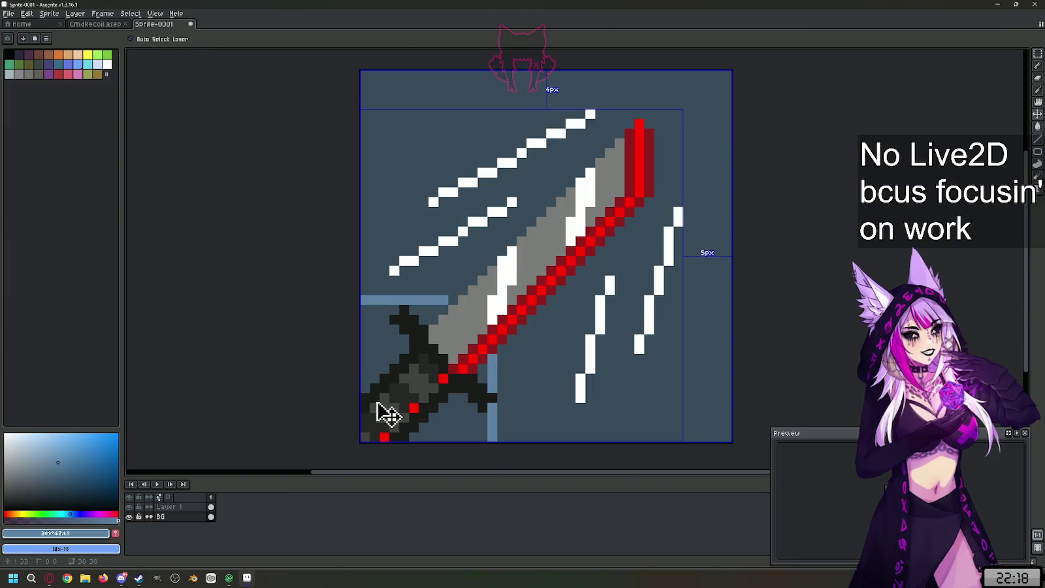
key("ctrl+z")
key("ctrl+z")
key("ctrl+z")
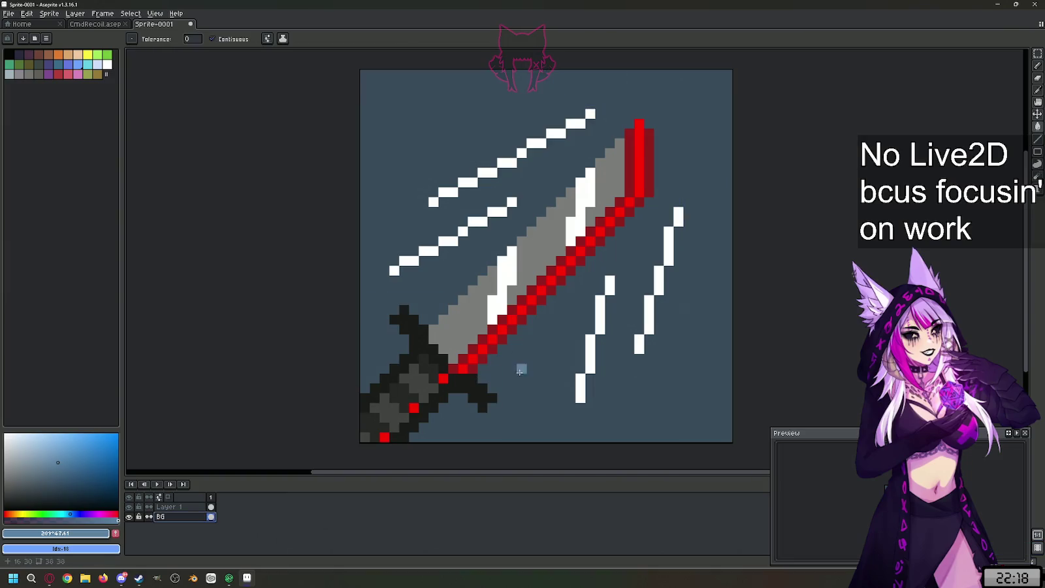
left_click(455, 264)
key("ctrl+z")
- Draw light-blue diagonal streaks beside the upper and right-hand white speed lines
key("l")
left_click_drag(372, 299, 479, 250)
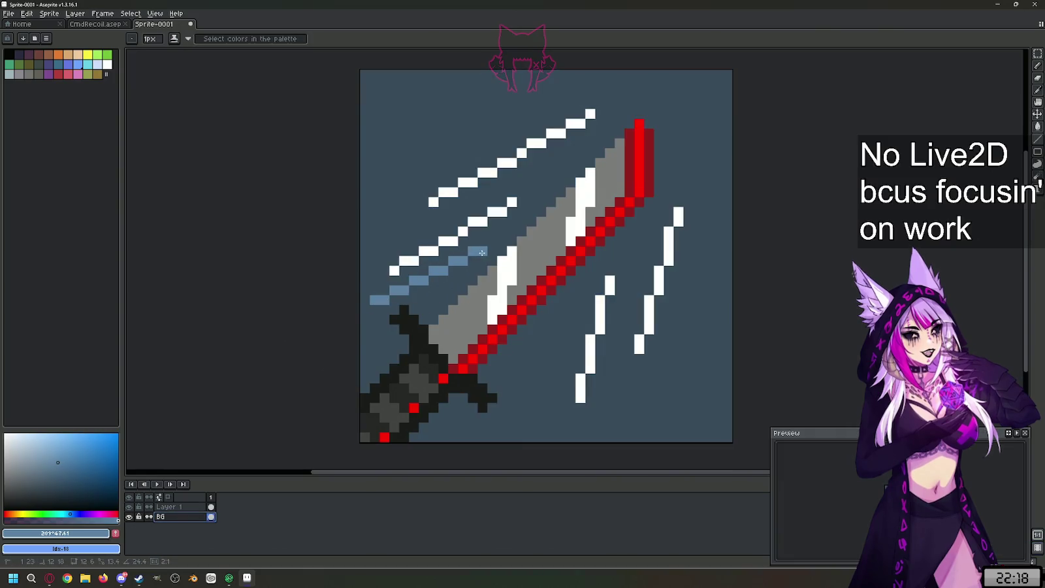
left_click_drag(428, 222, 570, 153)
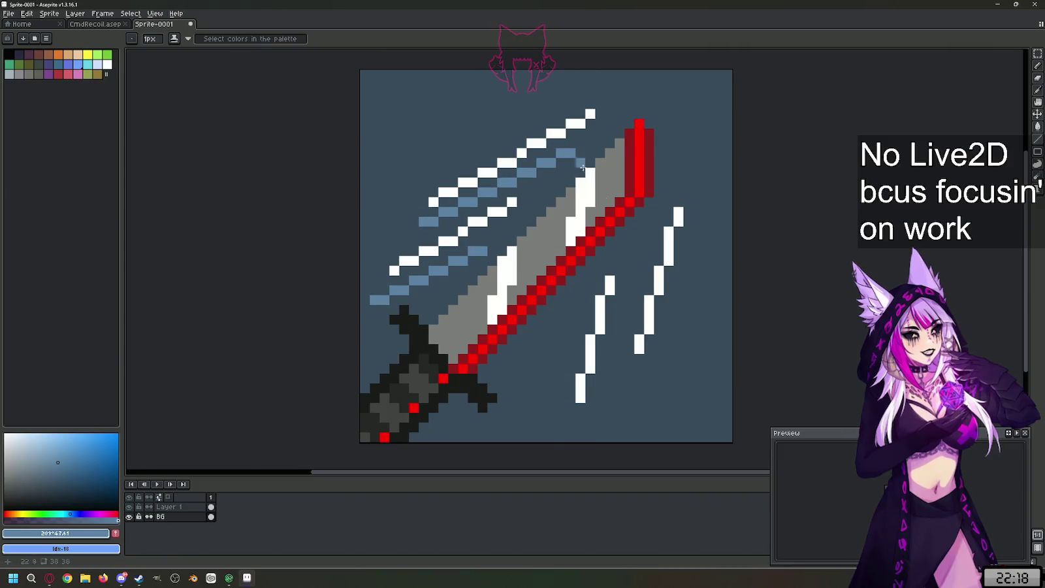
left_click_drag(620, 358, 659, 213)
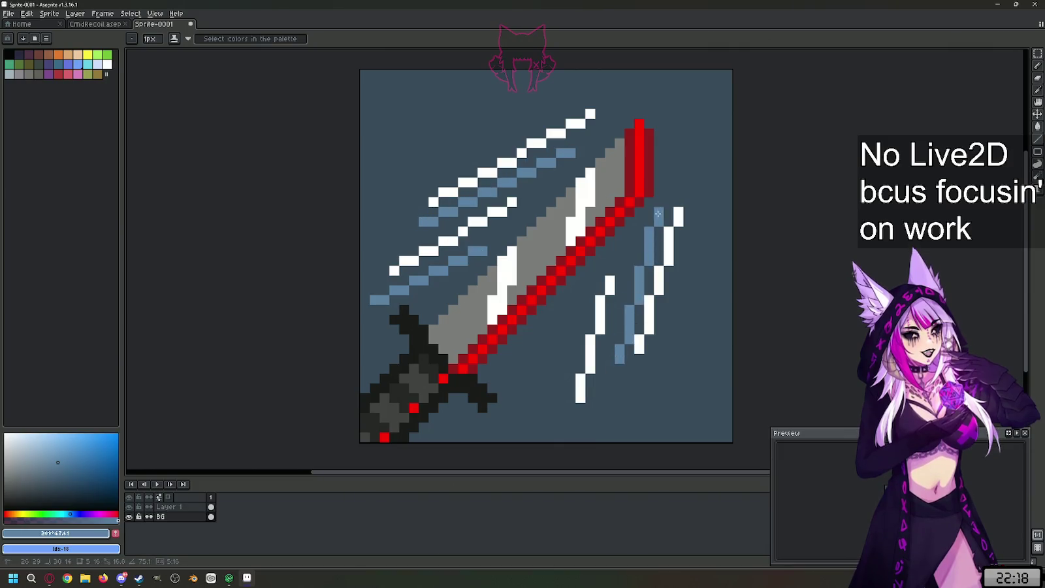
left_click_drag(550, 408, 593, 278)
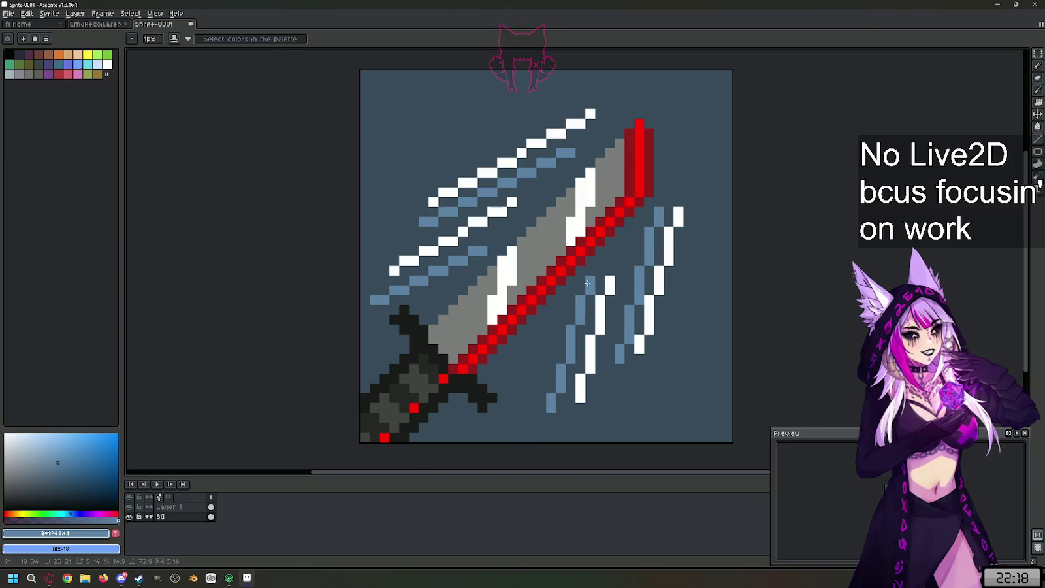
scroll(562, 376, "down", 1)
scroll(613, 234, "up", 1)
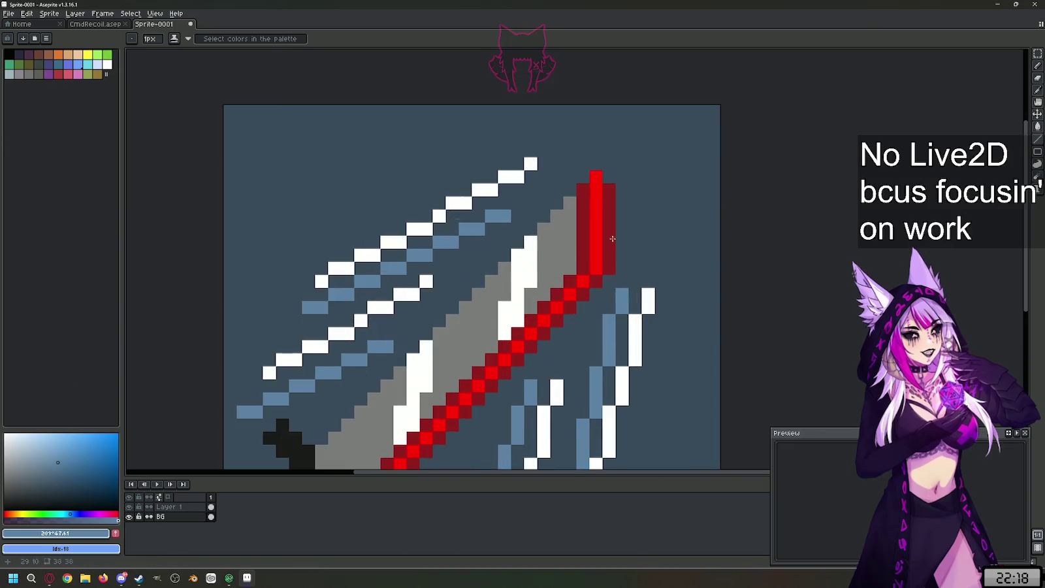
scroll(613, 239, "down", 1)
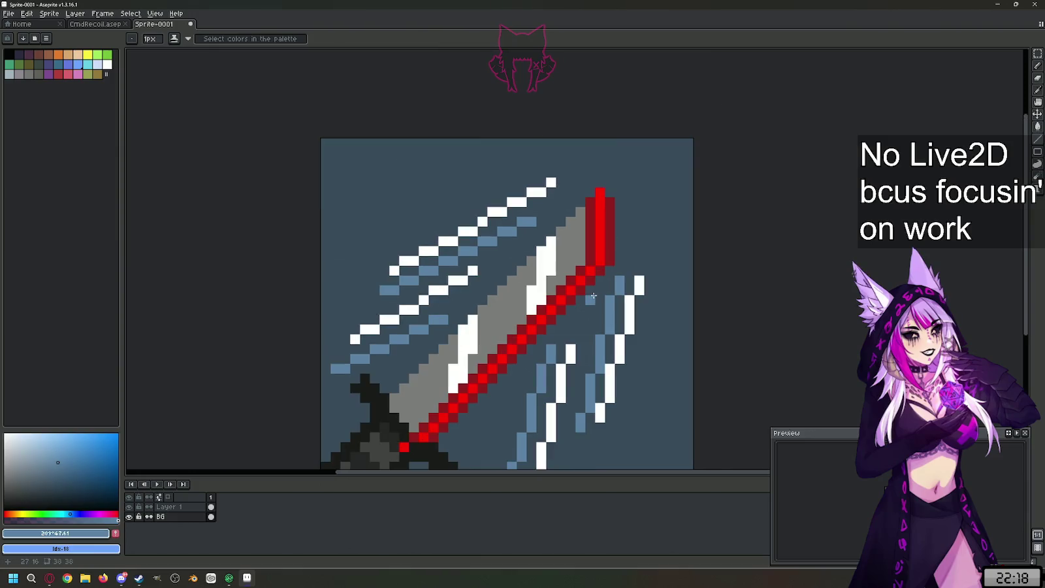
scroll(595, 297, "down", 1)
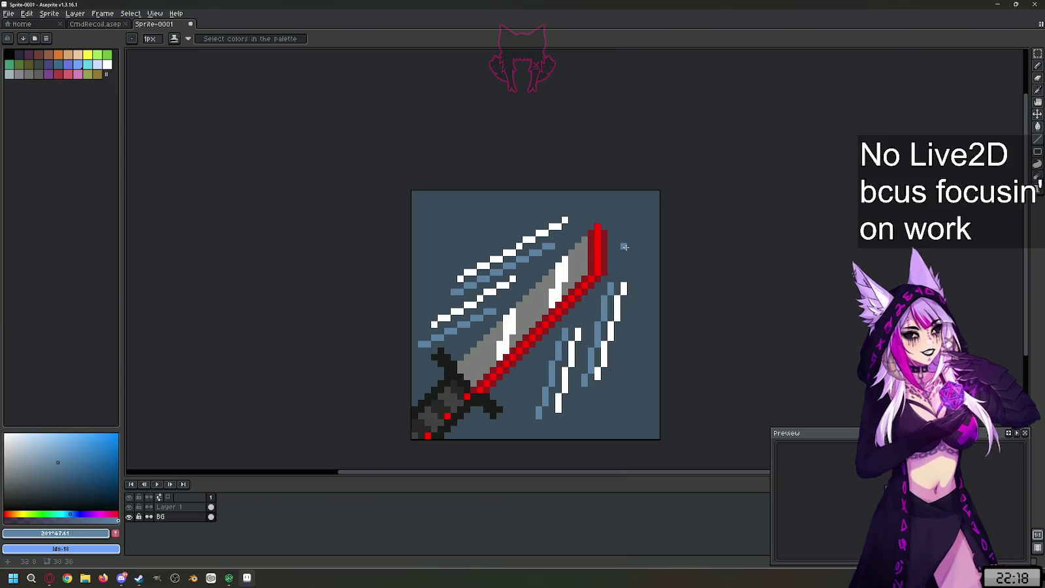
scroll(451, 431, "up", 3)
- Pick the near-black #131313 from the hilt and make Layer 1 the drawing layer
key("i")
left_click(176, 507)
left_click(488, 373)
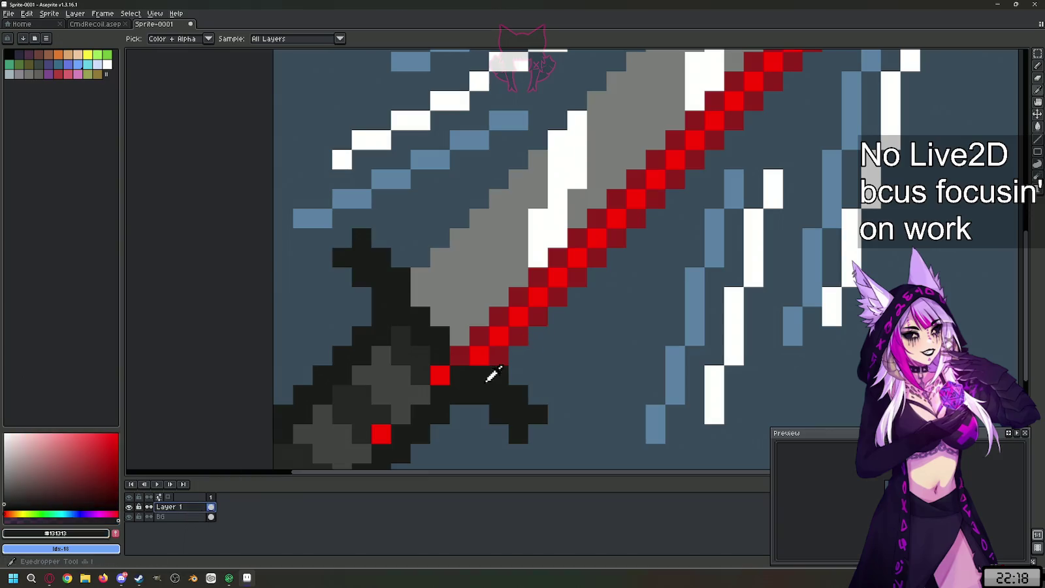
key("l")
- Draw a diagonal run of #131313 pixels on the sword plus two single dark pixels
scroll(456, 358, "down", 2)
scroll(474, 418, "down", 1)
scroll(473, 412, "down", 1)
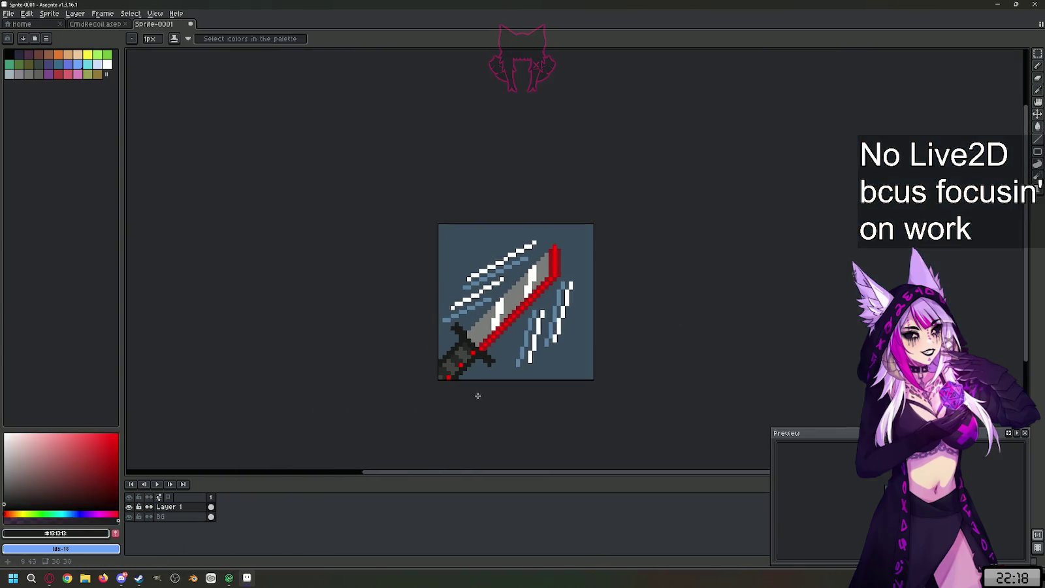
scroll(473, 404, "up", 2)
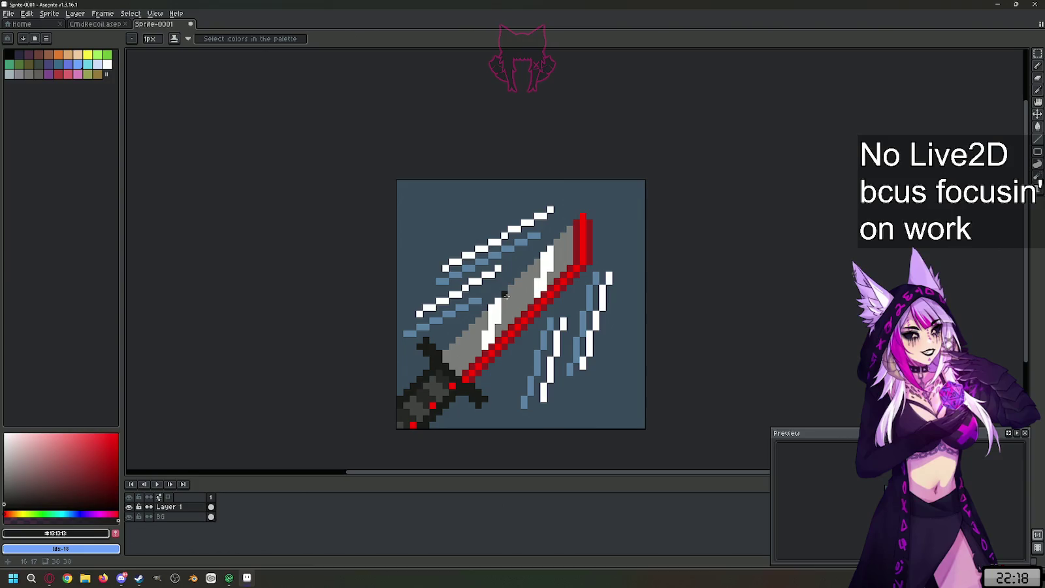
scroll(506, 295, "up", 5)
left_click_drag(507, 289, 383, 160)
left_click(431, 189)
left_click(481, 371)
scroll(482, 372, "down", 5)
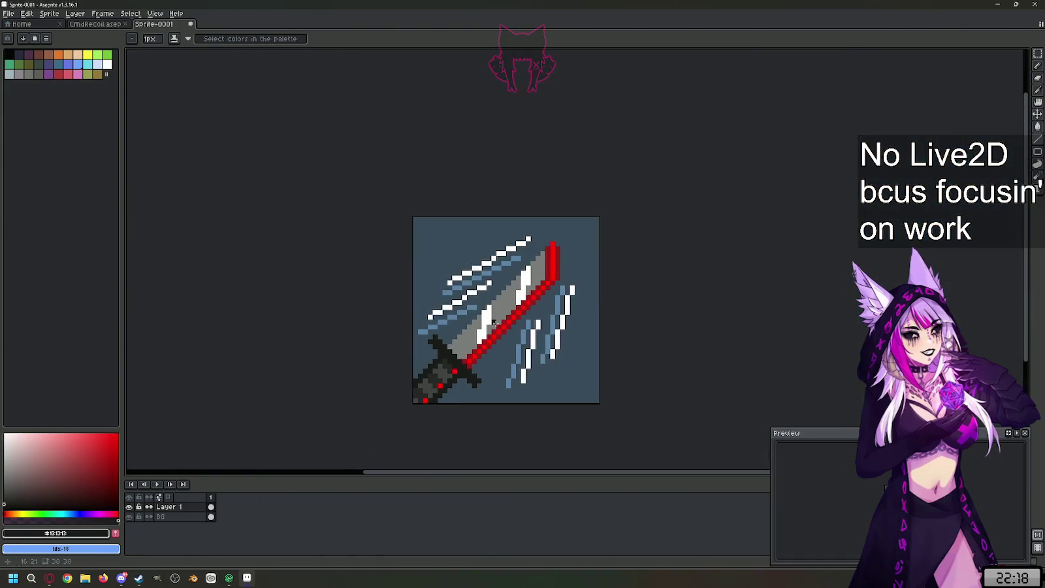
scroll(494, 321, "up", 2)
scroll(495, 322, "down", 2)
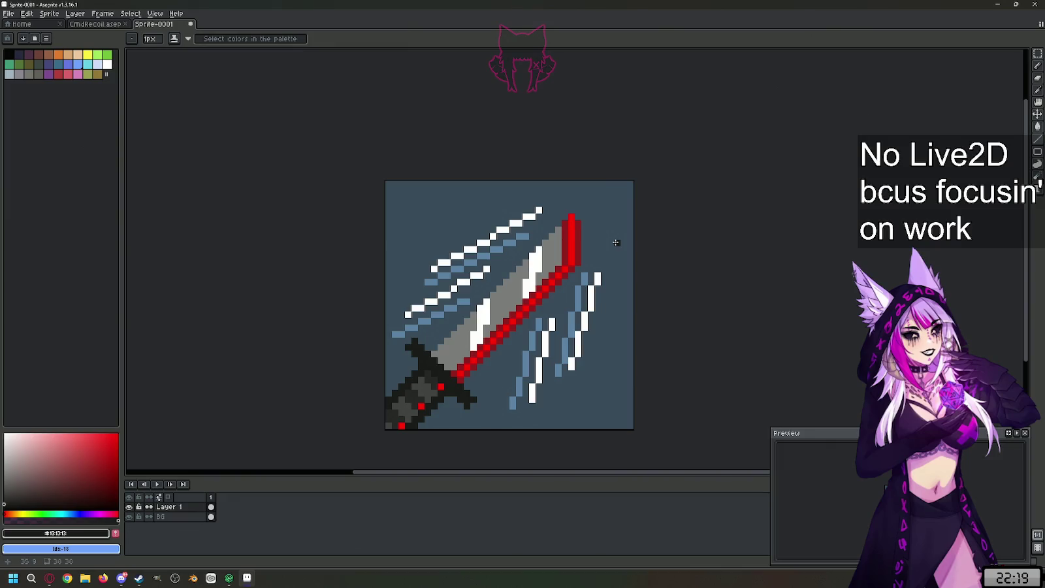
- Open and dismiss the File menu twice, then reopen it
left_click(9, 13)
left_click(183, 166)
left_click(8, 13)
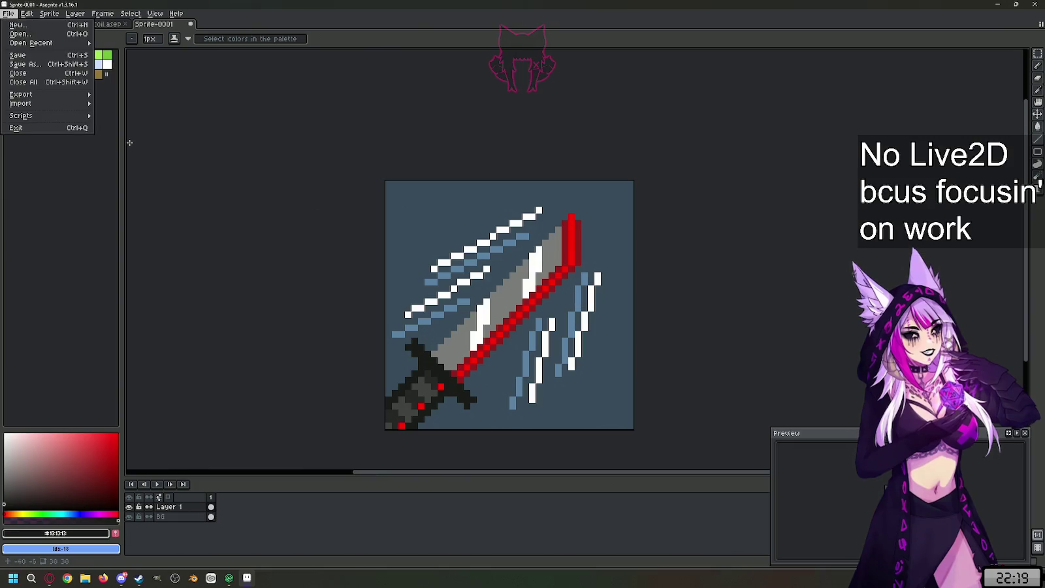
mouse_move(33, 94)
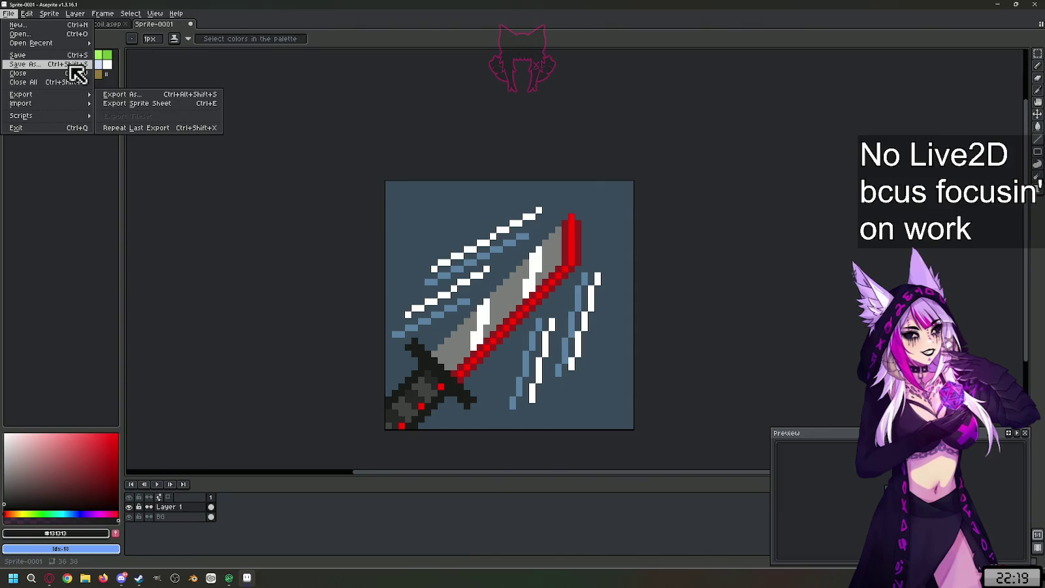
left_click(181, 333)
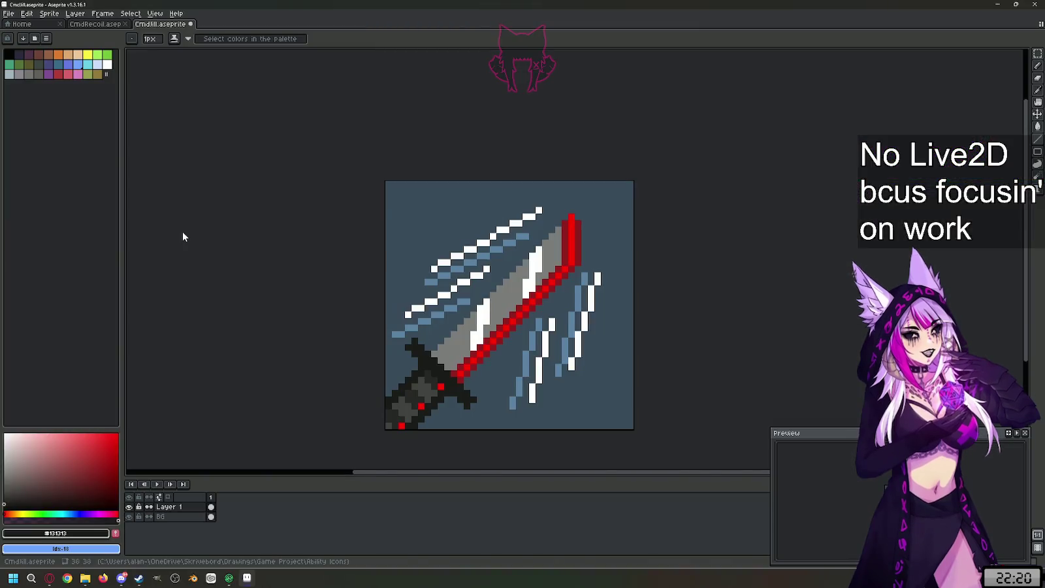
left_click(9, 13)
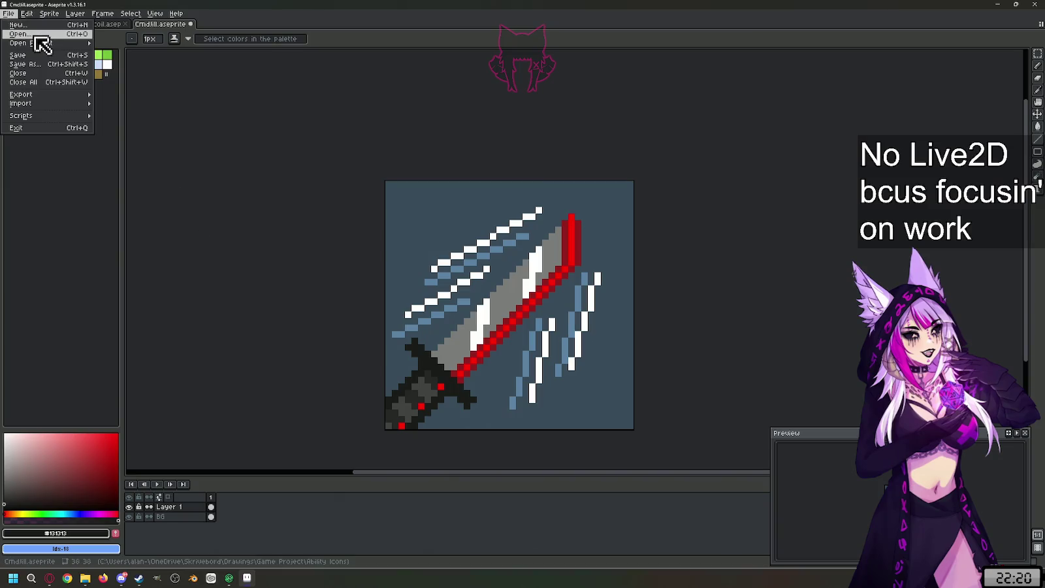
- Create a new 38×38 px sprite
left_click(18, 24)
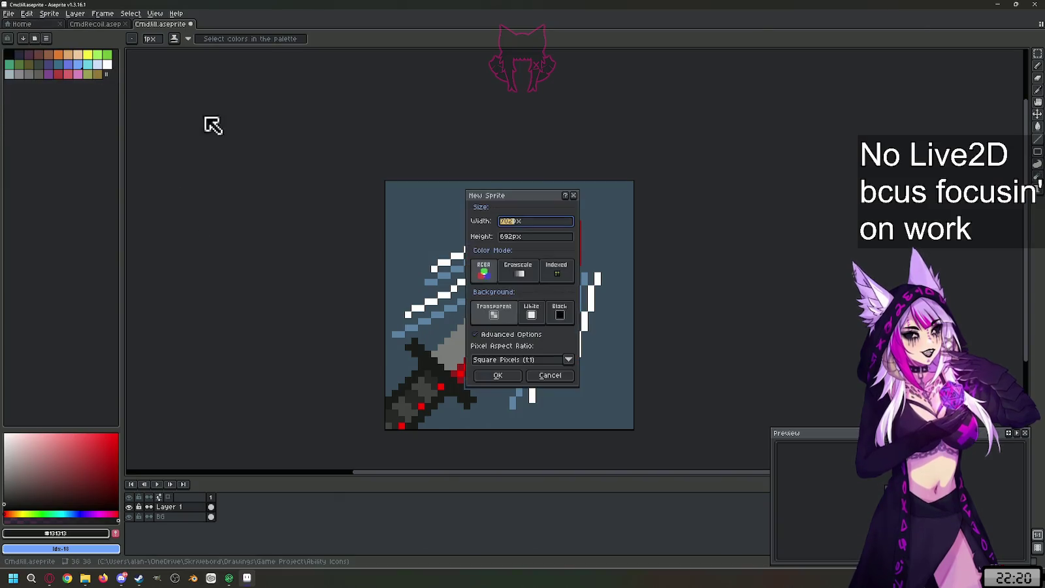
type("38")
key("Tab")
type("3")
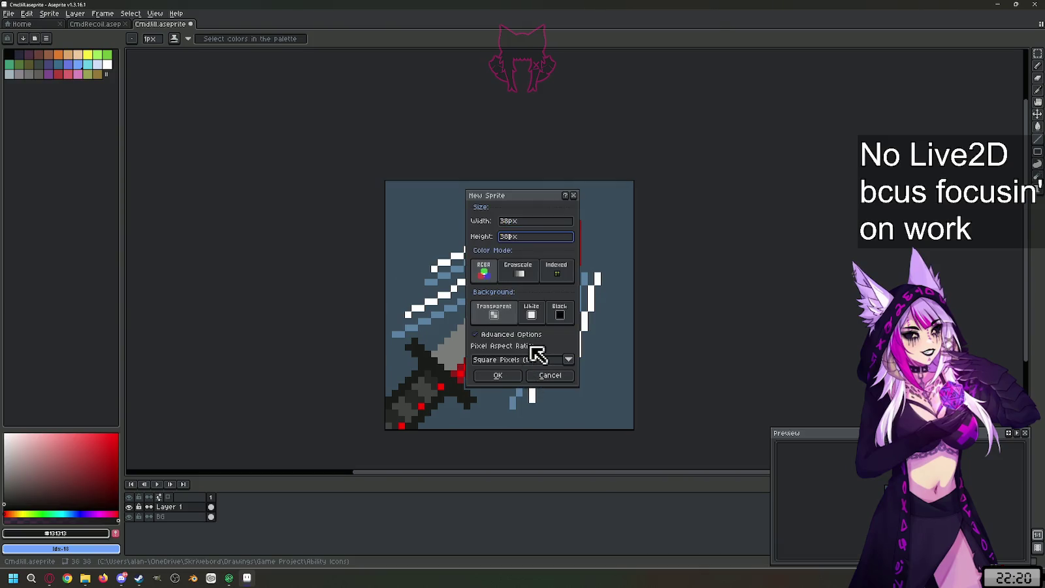
type("8")
key("Return")
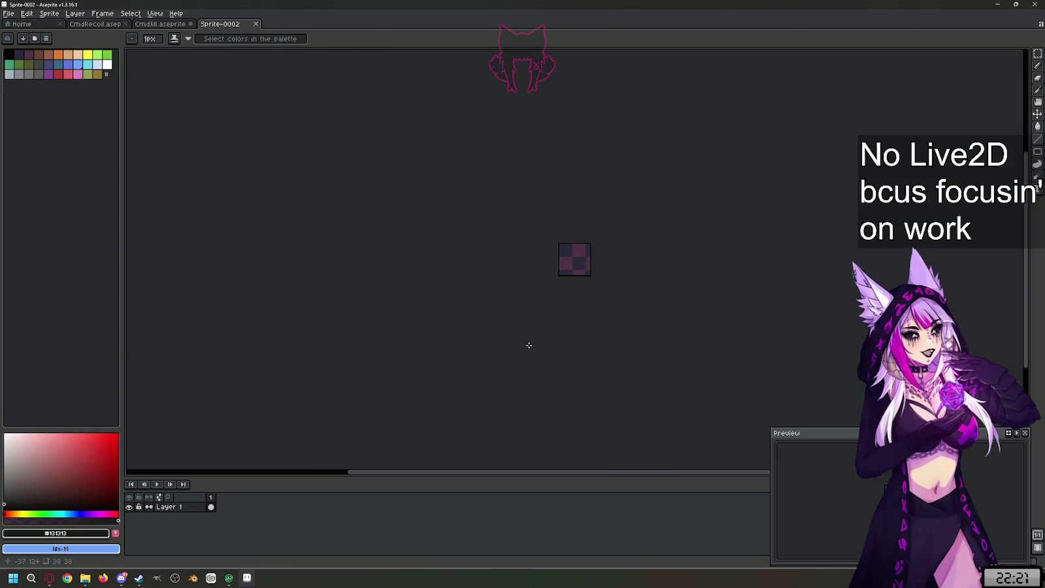
- Zoom in and out over the empty Sprite-0002 canvas
scroll(579, 240, "up", 3)
scroll(527, 380, "up", 2)
scroll(542, 308, "up", 2)
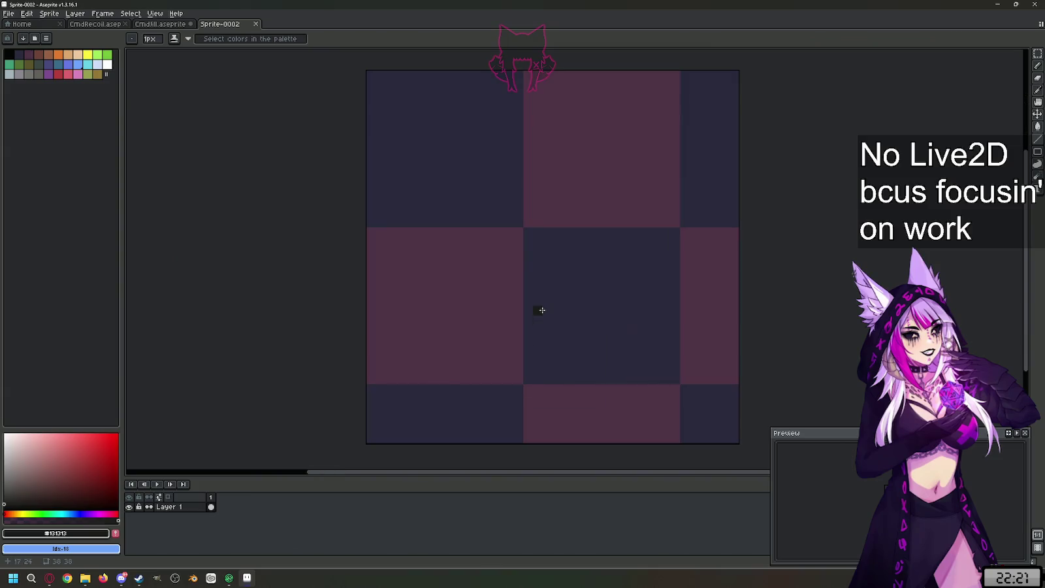
scroll(543, 311, "down", 2)
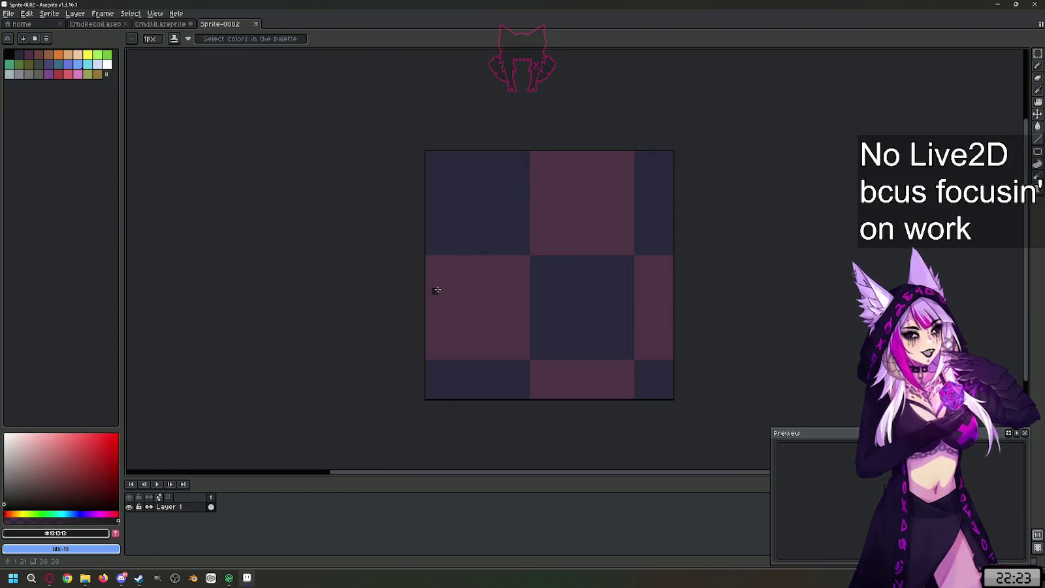
scroll(431, 373, "up", 1)
scroll(416, 375, "down", 1)
scroll(536, 312, "up", 1)
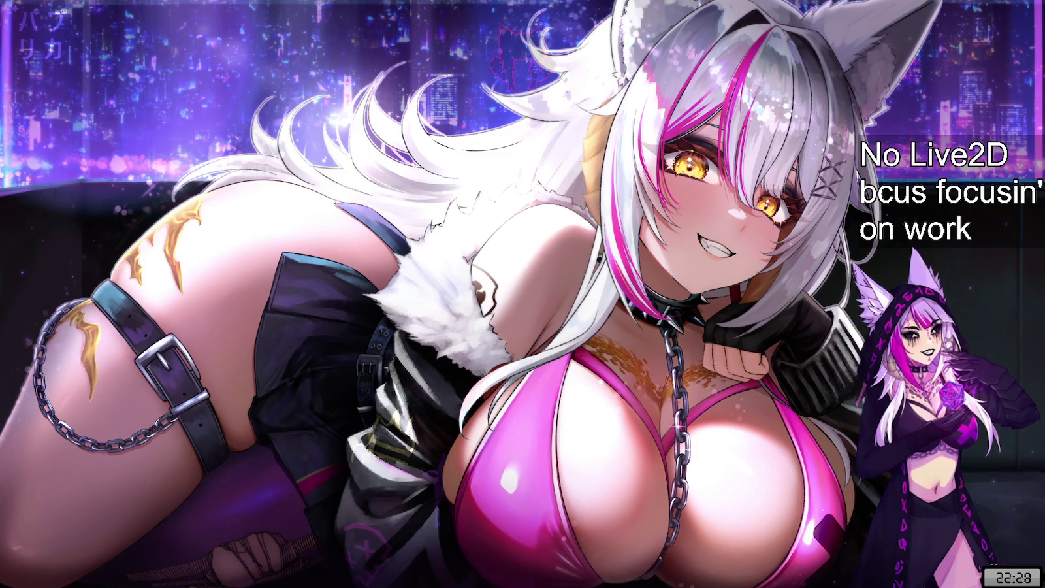
- Zoom the view on the rifle canvas after returning from the break
scroll(529, 301, "down", 1)
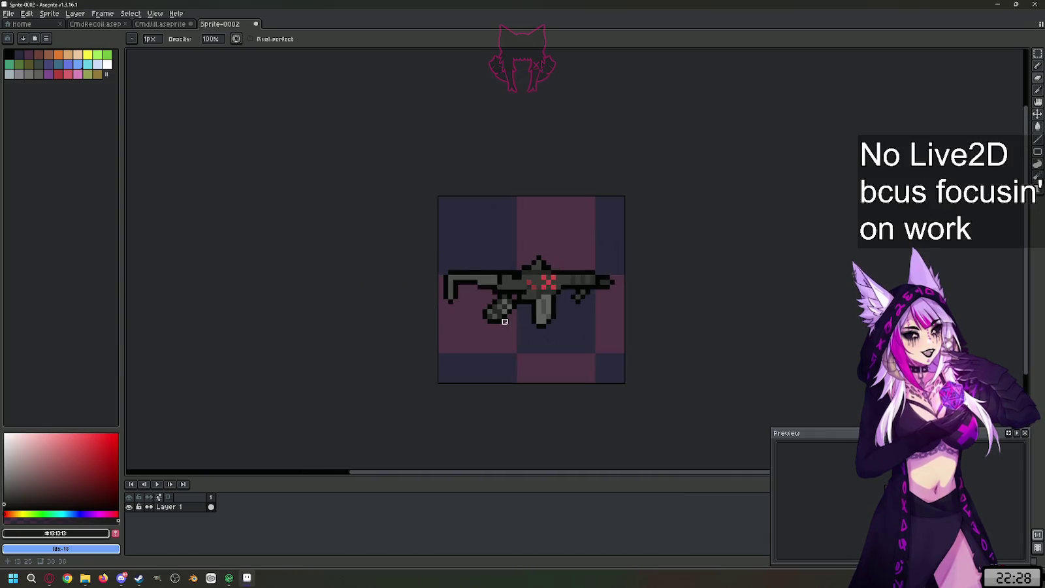
- Select the whole gun, rotate it upright, and shift it slightly right and up
scroll(529, 301, "up", 2)
scroll(529, 301, "down", 3)
scroll(528, 301, "down", 2)
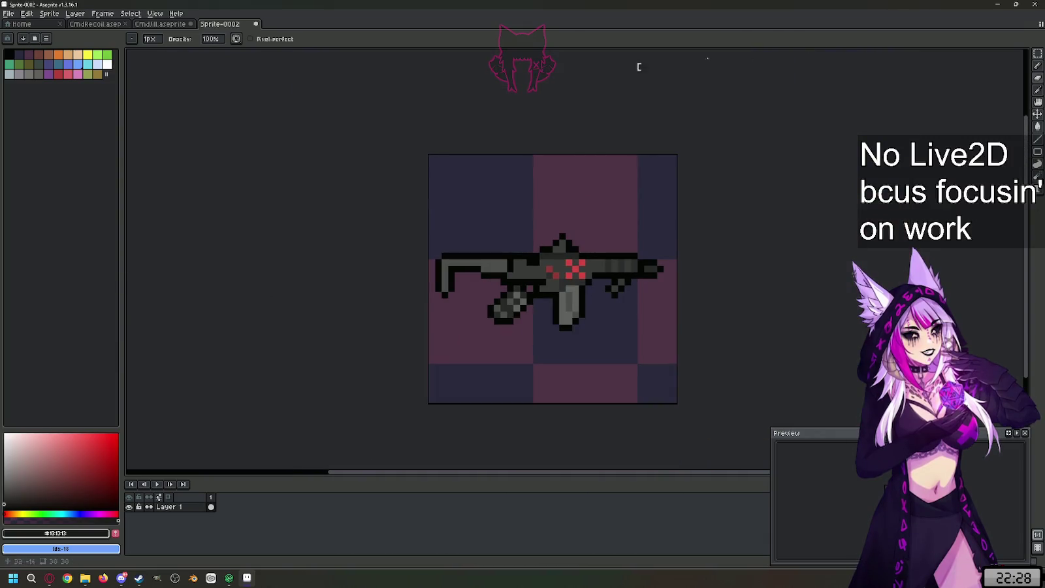
left_click(1037, 54)
left_click_drag(678, 192, 427, 385)
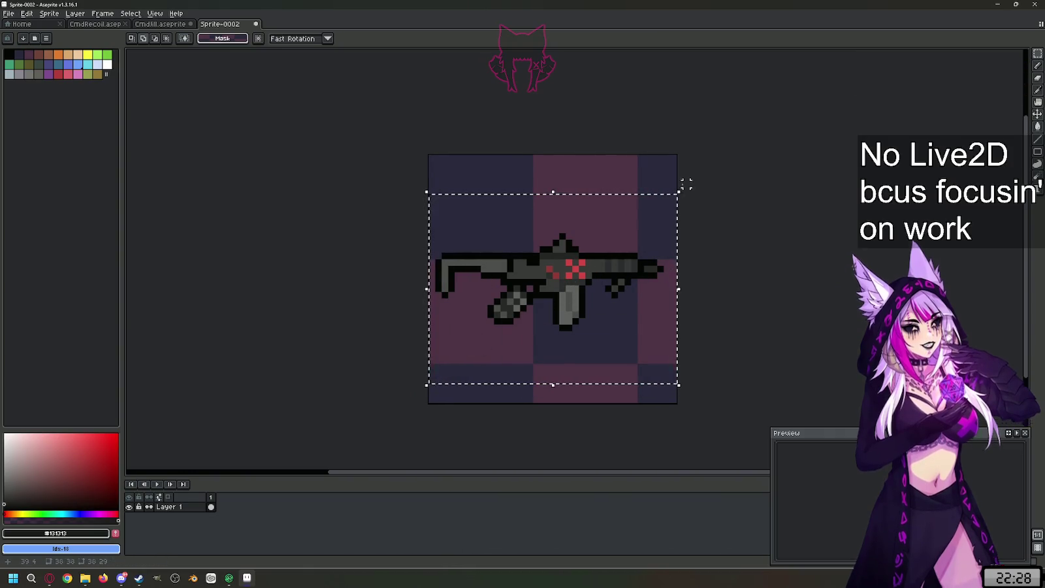
mouse_move(683, 190)
left_mouse_down()
mouse_move(722, 247)
mouse_move(676, 322)
mouse_move(605, 381)
mouse_move(684, 355)
mouse_move(513, 70)
mouse_move(420, 102)
left_mouse_up()
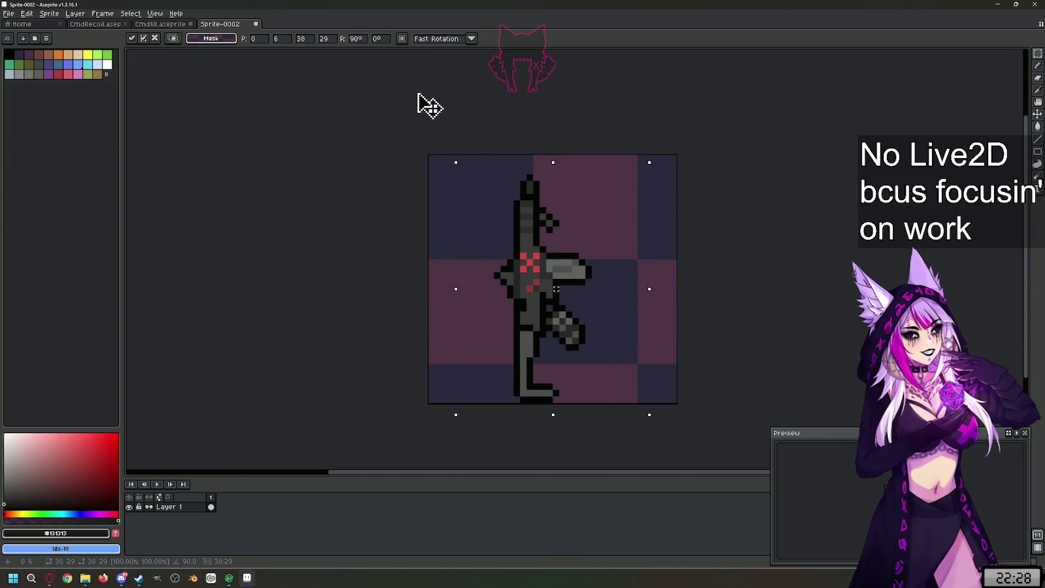
left_click_drag(552, 306, 572, 295)
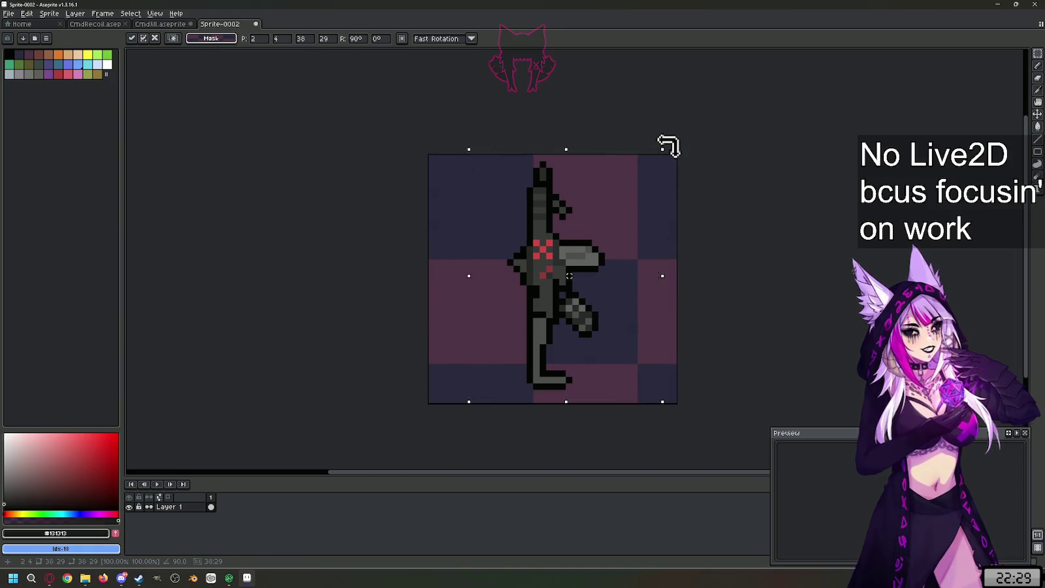
- Rotate the rifle back to exactly horizontal, nudge it one pixel right, commit, and reselect it
left_click_drag(666, 146, 709, 379)
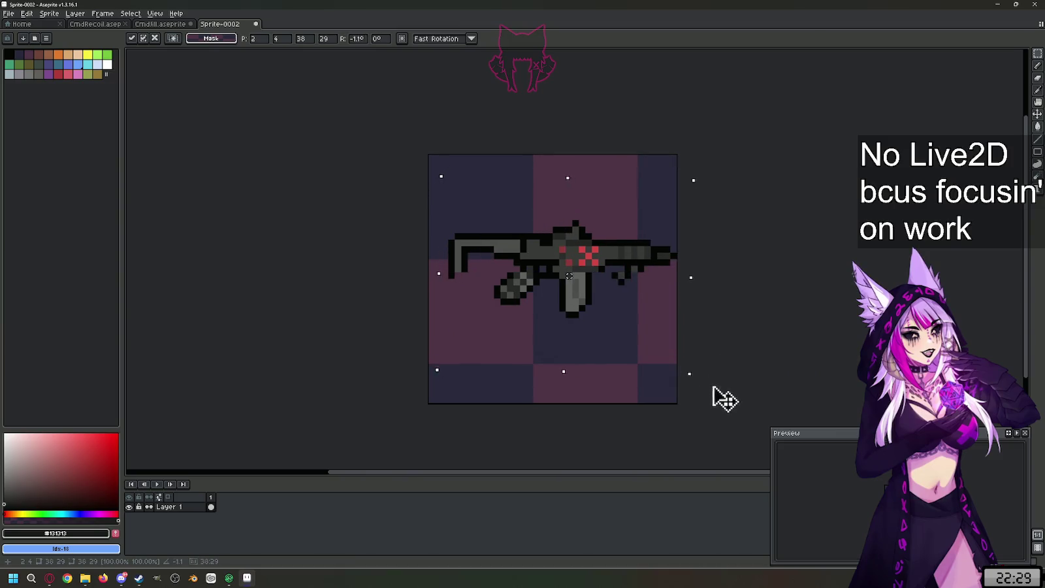
left_click_drag(718, 391, 726, 401)
left_click_drag(533, 278, 524, 290)
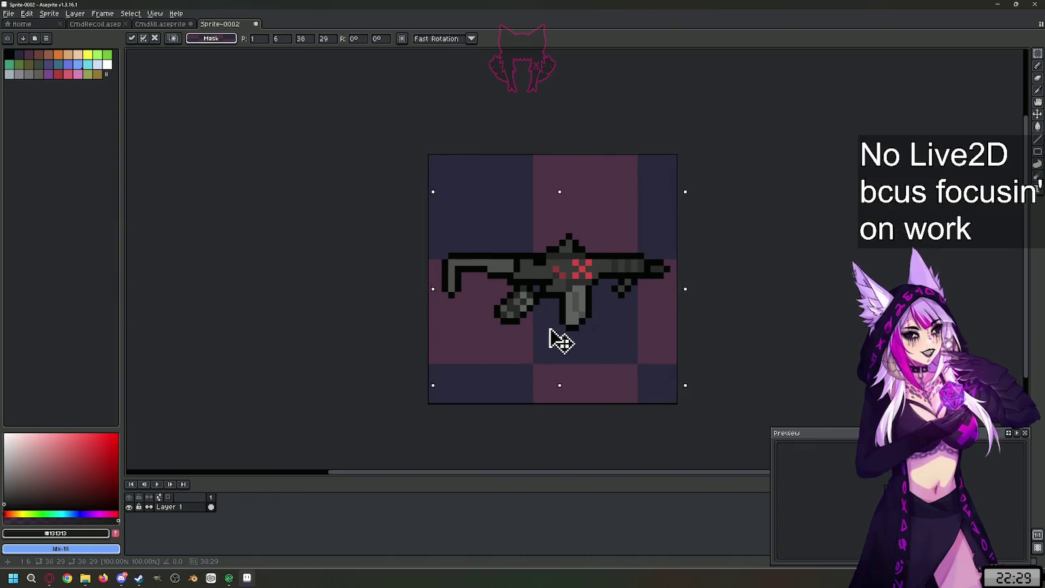
left_click_drag(542, 326, 548, 335)
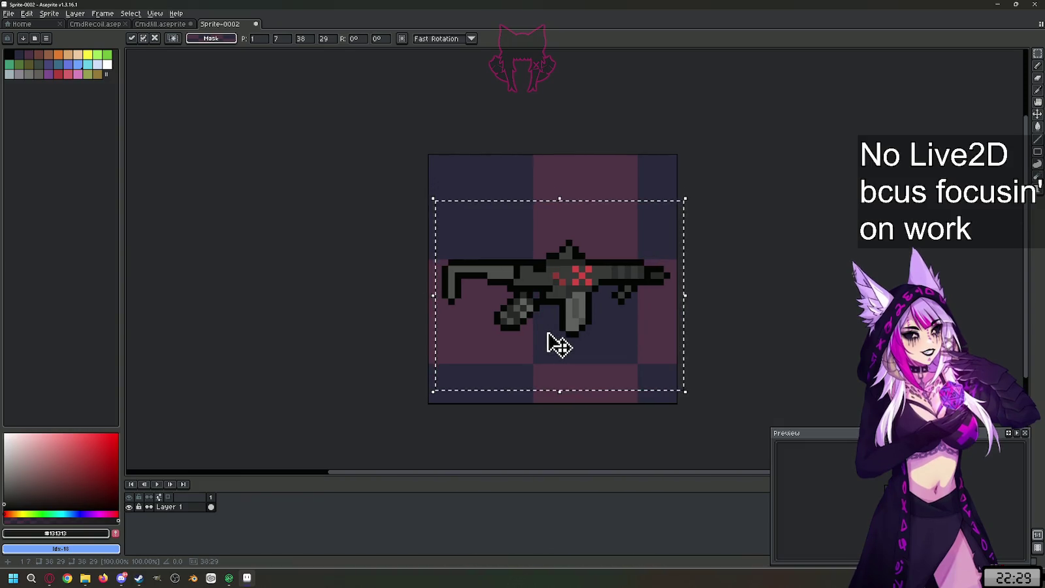
key("ctrl+d")
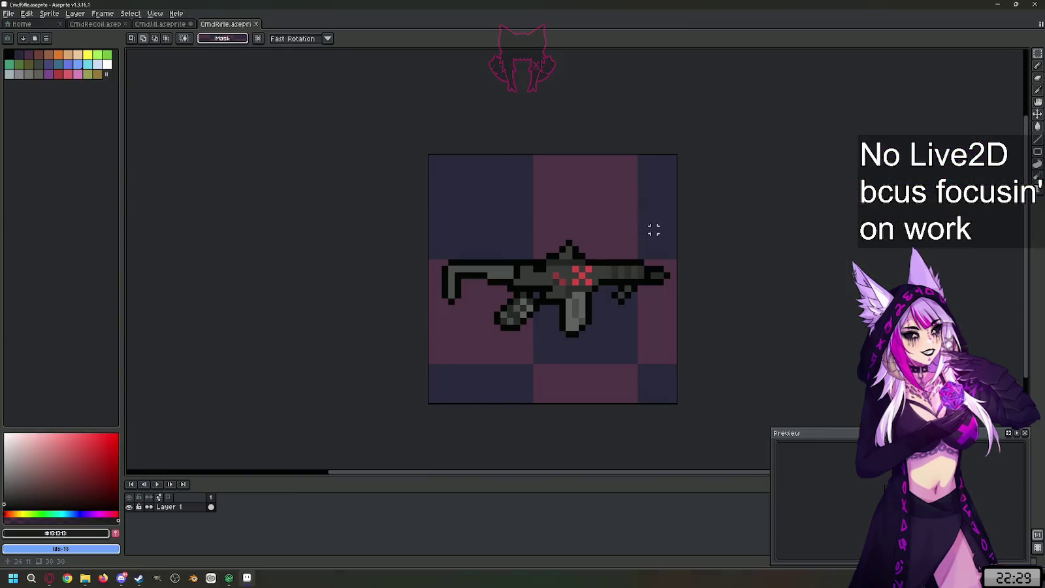
left_click_drag(672, 217, 428, 364)
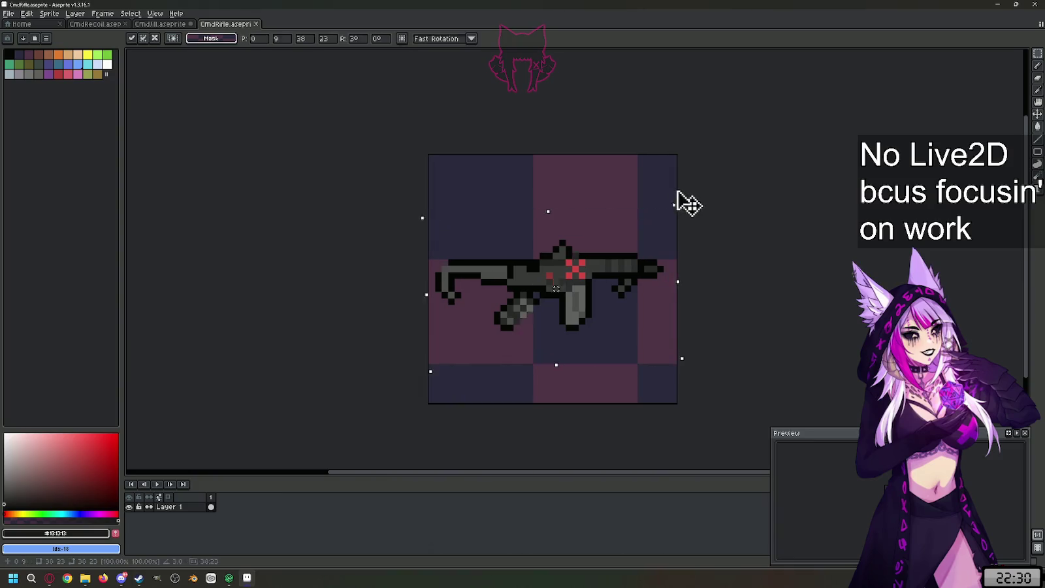
- Rotate the rifle 90° to stand upright, shift it up slightly, and apply
left_click_drag(683, 204, 451, 101)
left_click_drag(567, 317, 567, 310)
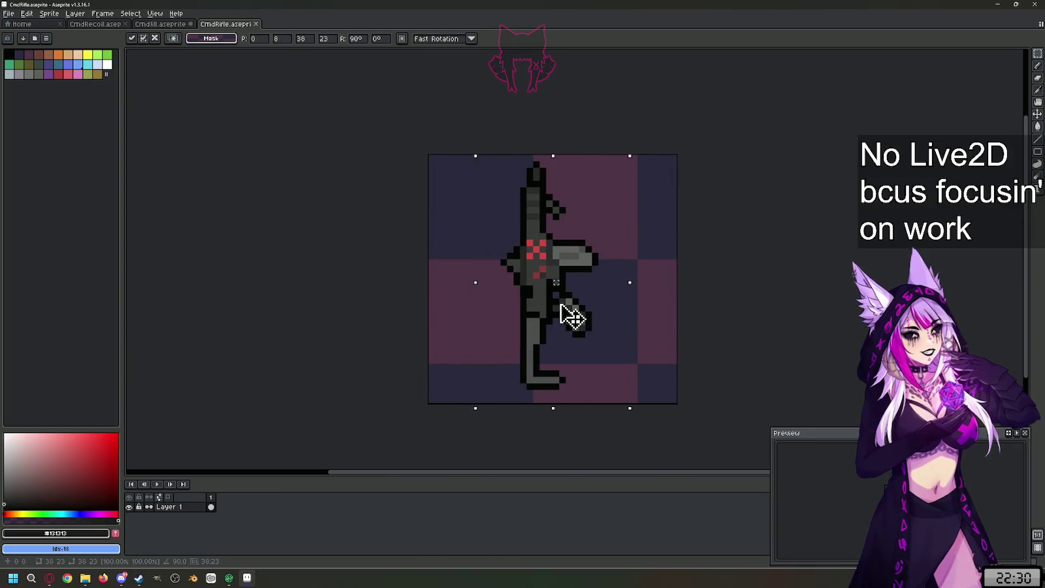
left_click(442, 242)
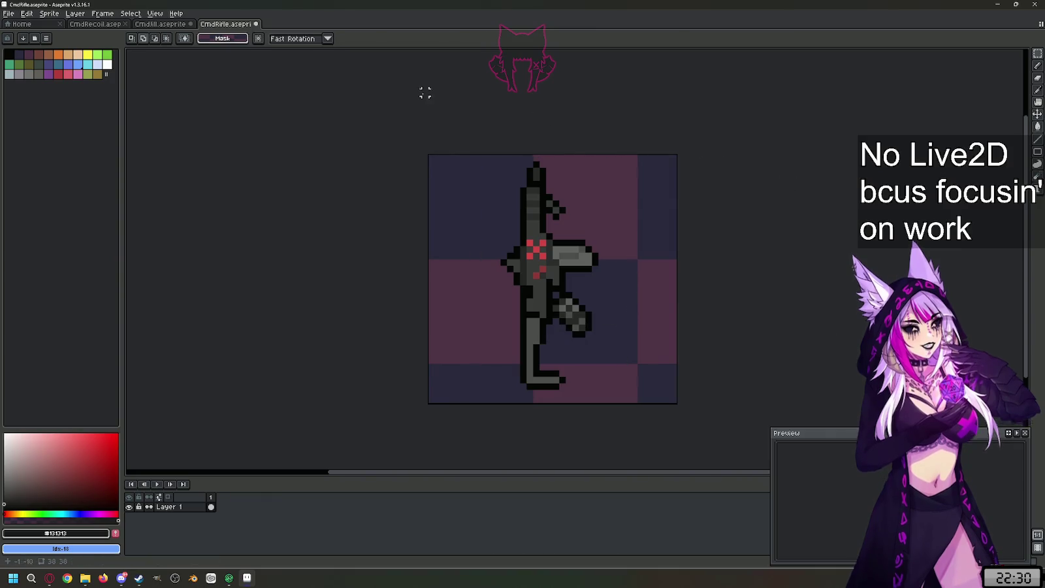
left_click(6, 17)
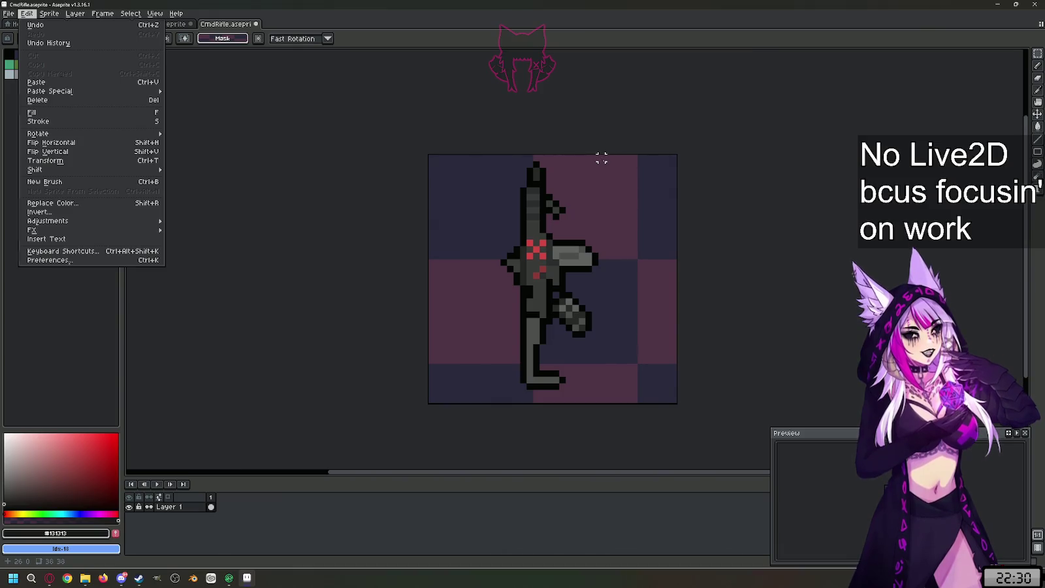
- Clear the selection and set up a white 1px pencil
left_click(604, 158)
left_click_drag(598, 156, 503, 399)
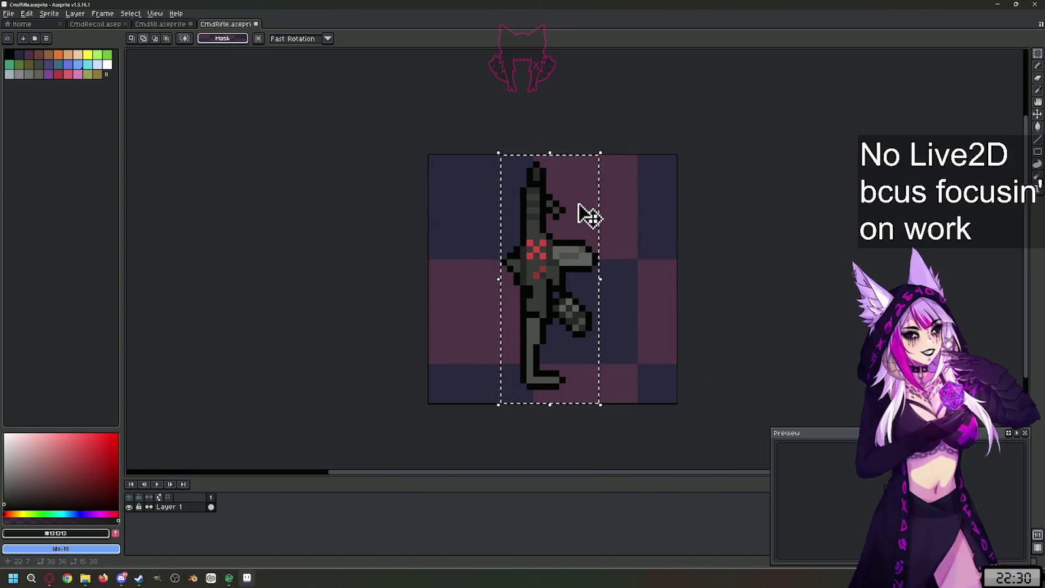
left_click(625, 301)
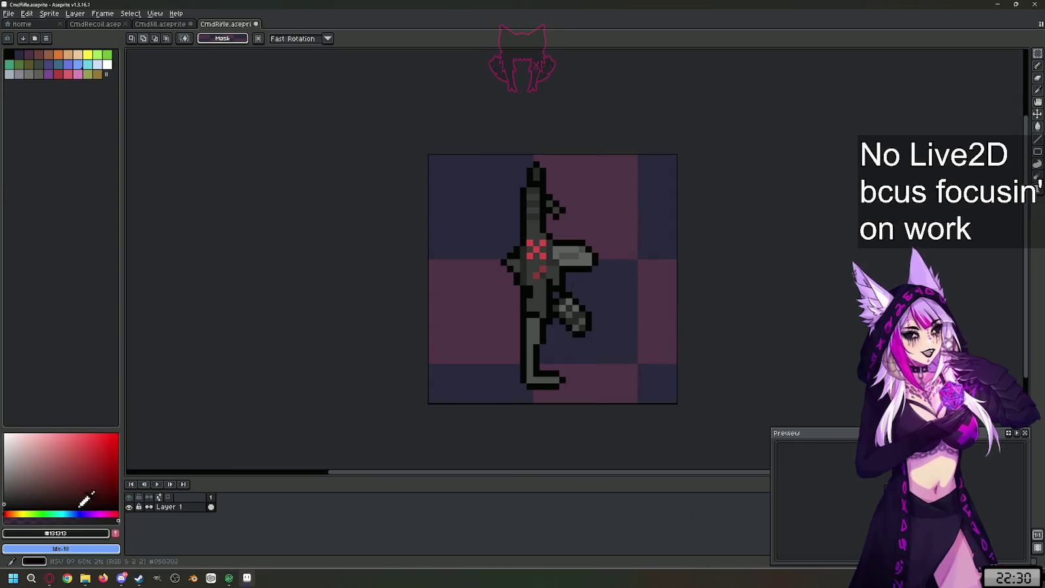
left_click(6, 435)
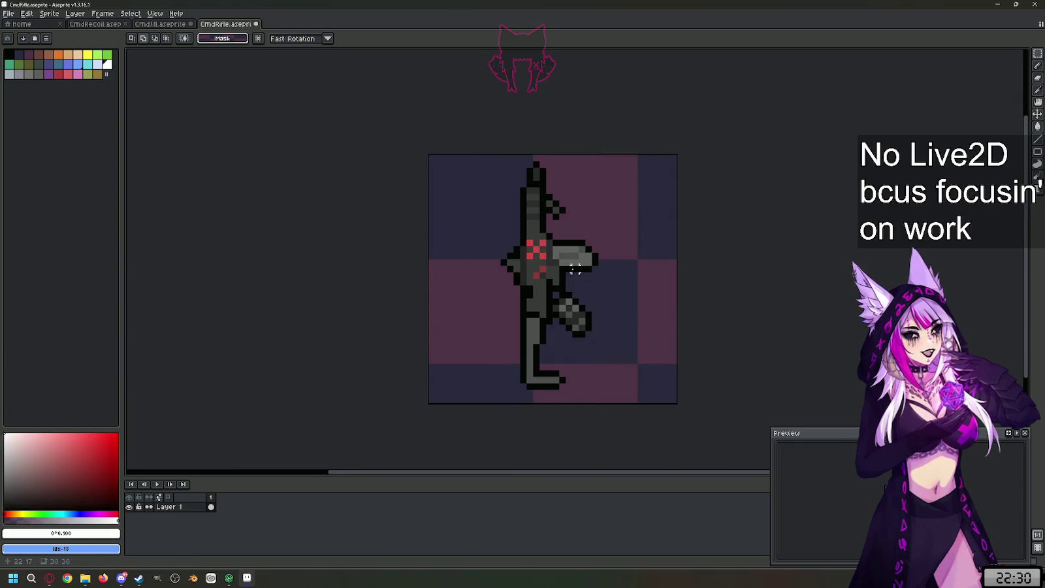
scroll(574, 269, "up", 1)
key("b")
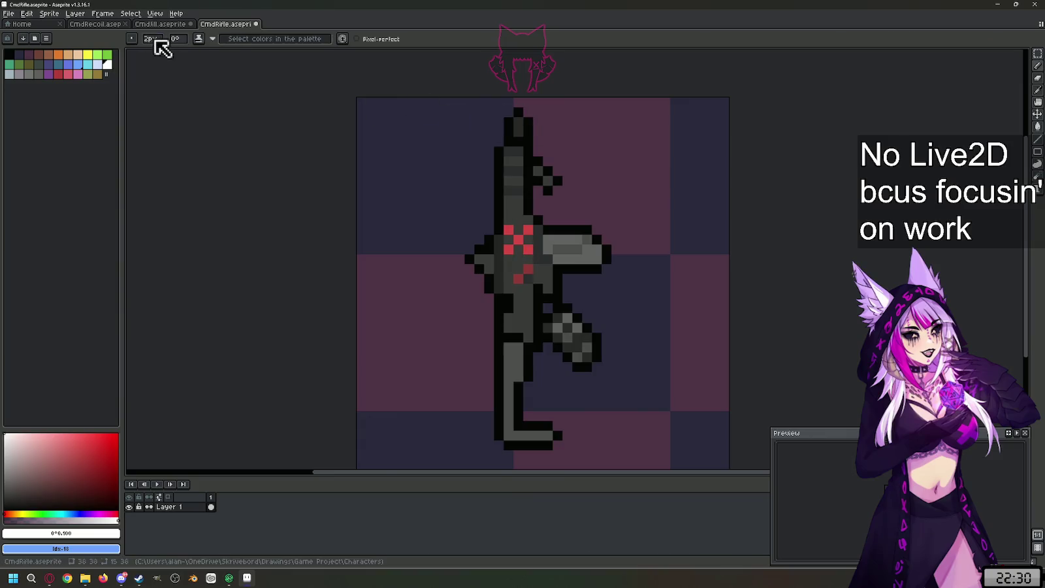
left_click(154, 40)
type("1")
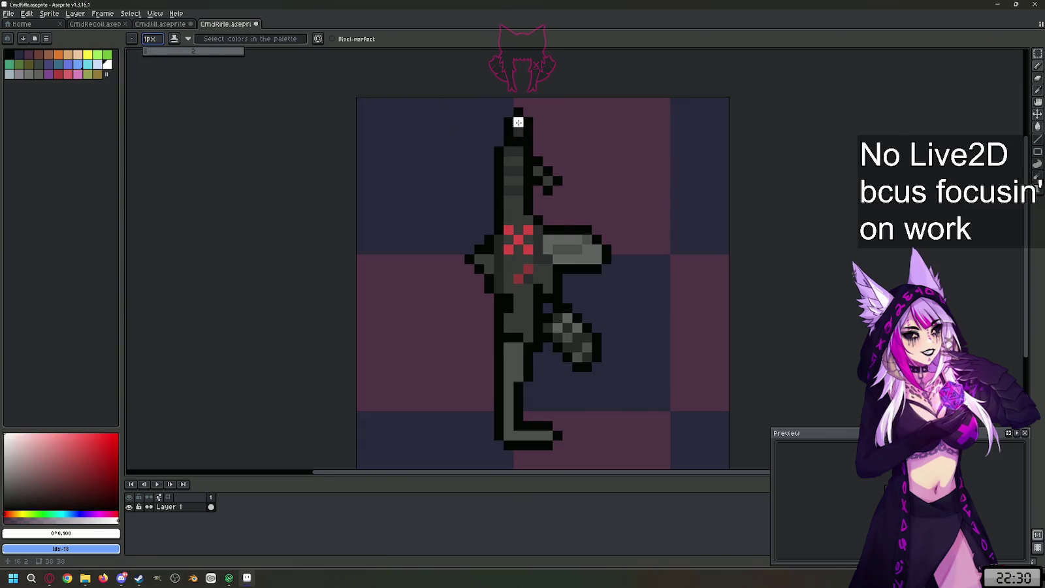
- Paint white pixels at the rifle tip and bucket-fill the black barrel column white
left_click_drag(518, 122, 518, 131)
key("g")
left_click(517, 196)
- Bucket-fill the upper barrel, red markings and dark grey body patches white
left_click_drag(516, 197, 514, 153)
left_click(518, 239)
left_click(528, 229)
left_click(528, 248)
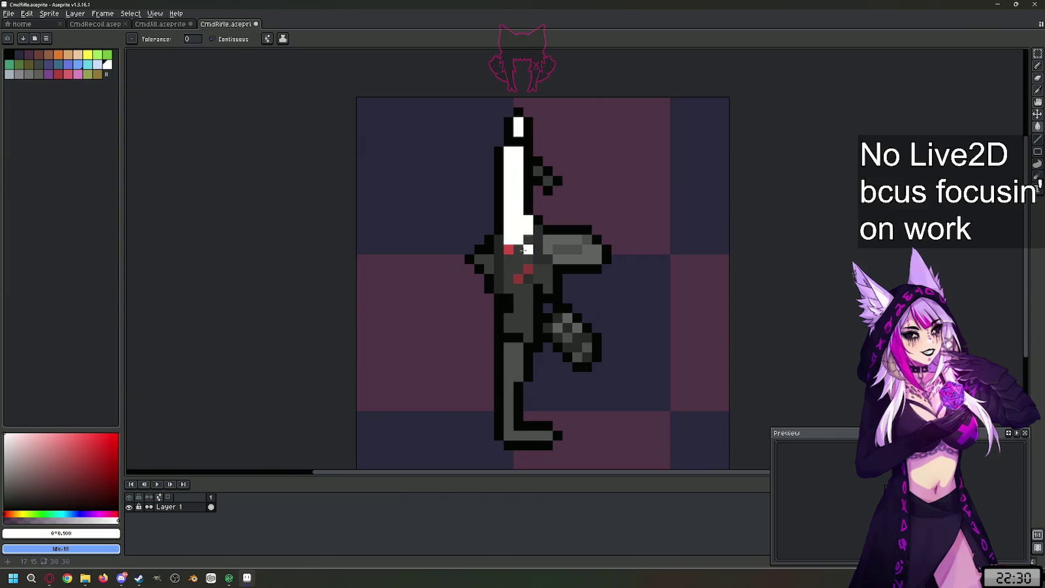
left_click(500, 275)
left_click(548, 269)
left_click(537, 276)
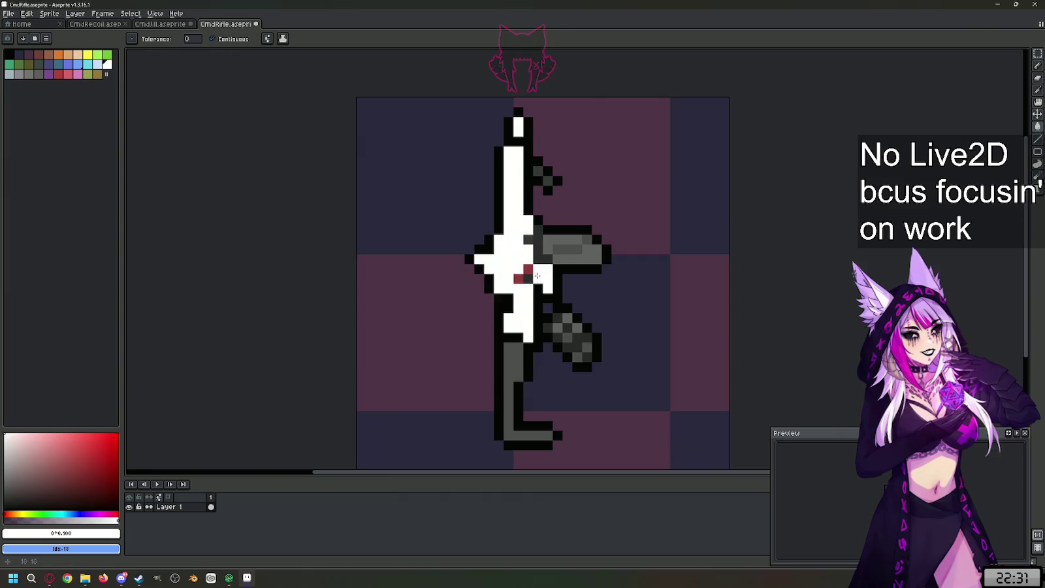
left_click(528, 278)
left_click(528, 268)
left_click(545, 245)
left_click(528, 239)
- Fill the remaining grey body, stock and grip patches white
left_click(561, 243)
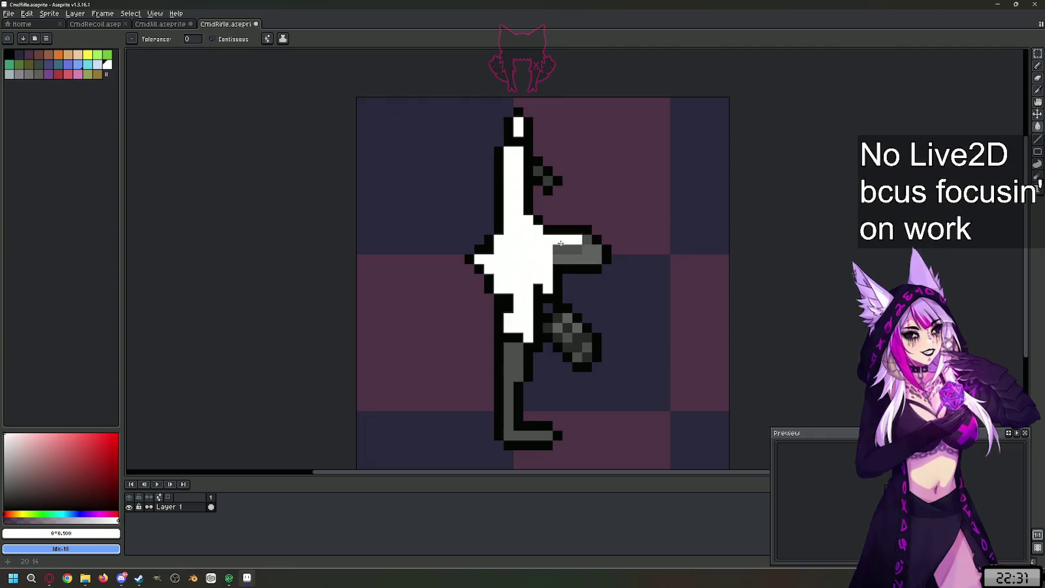
left_click(587, 239)
left_click(520, 306)
left_click(518, 339)
left_click(513, 370)
left_click(548, 328)
left_click(559, 318)
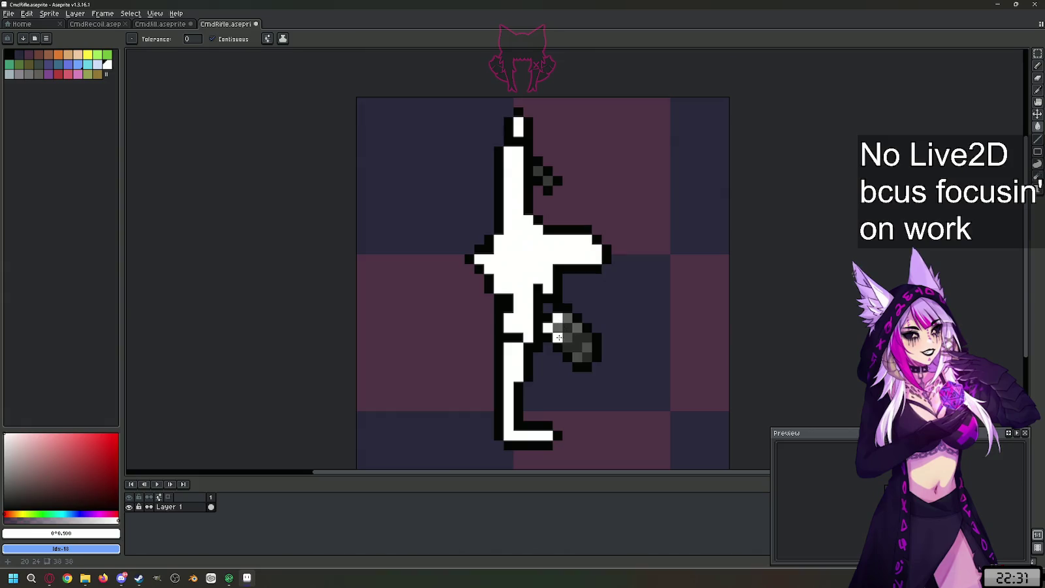
left_click(560, 336)
left_click(549, 309)
left_click(568, 318)
left_click(578, 337)
left_click(568, 344)
left_click(587, 352)
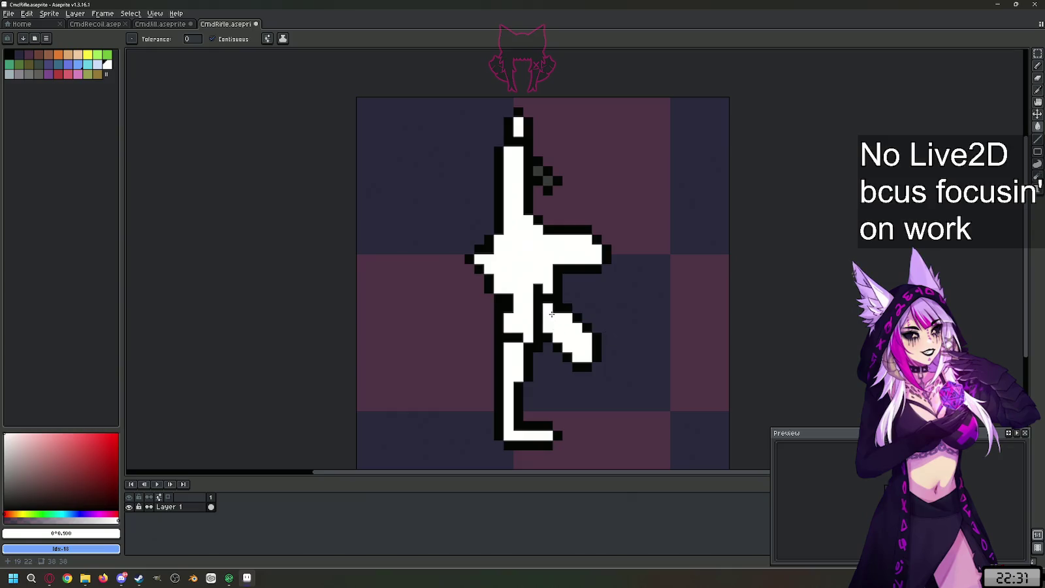
- Turn the leg, foot and grip-bottom outlines light grey, undoing an accidental background fill
key("b")
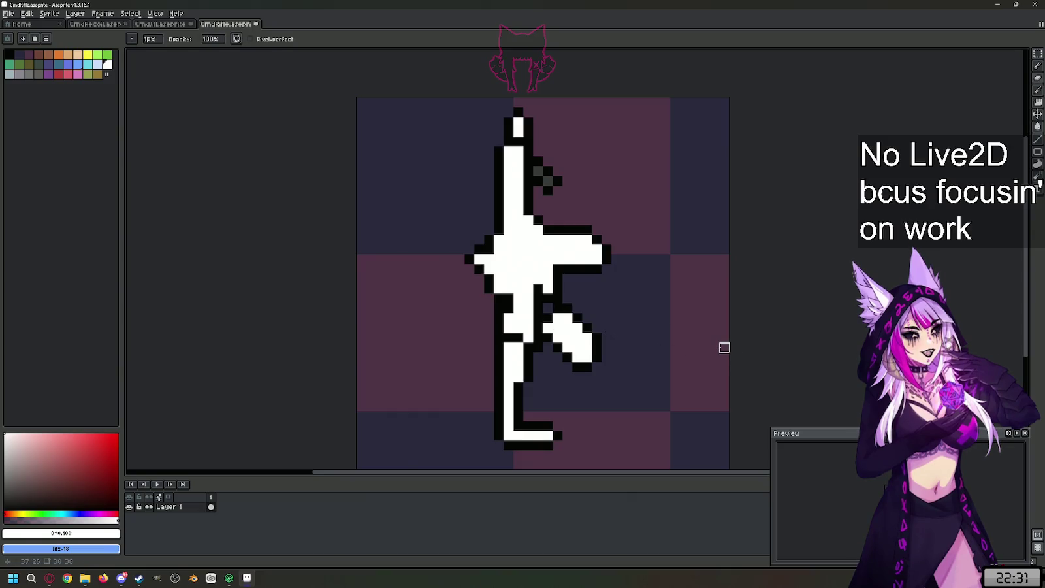
left_click(6, 466)
left_click_drag(6, 465, 4, 451)
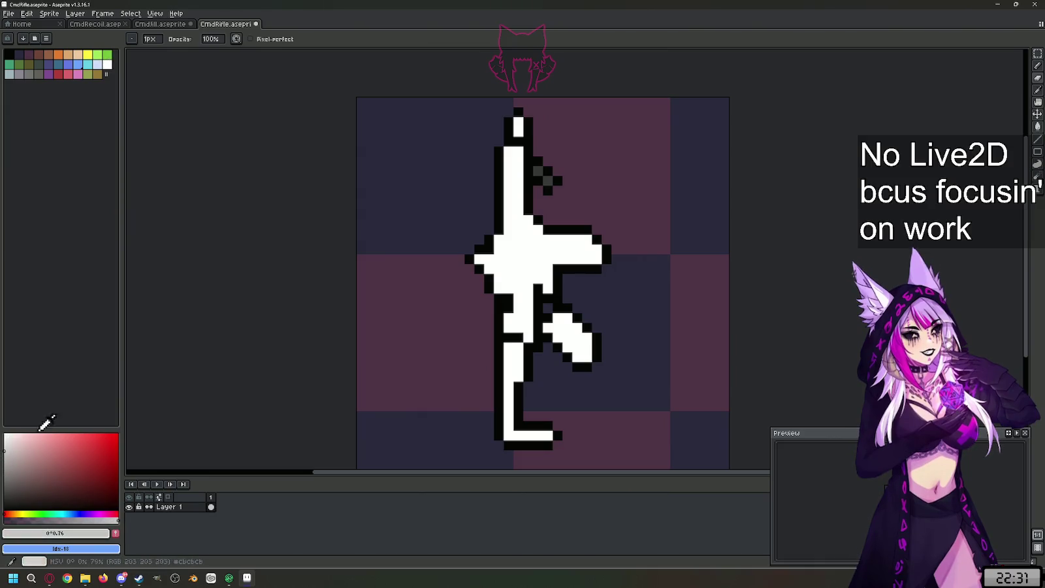
key("g")
left_click(499, 309)
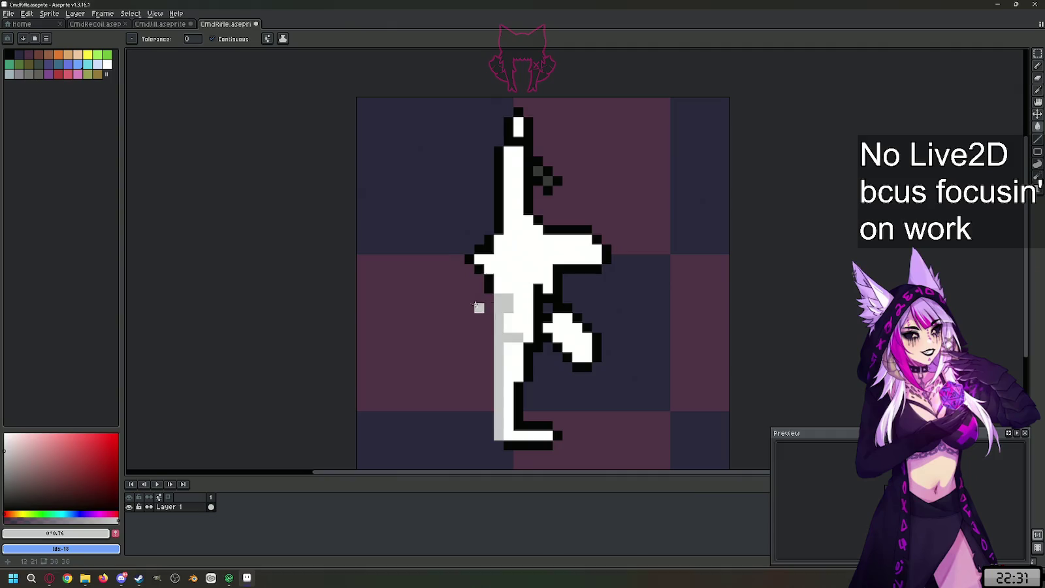
left_click(521, 445)
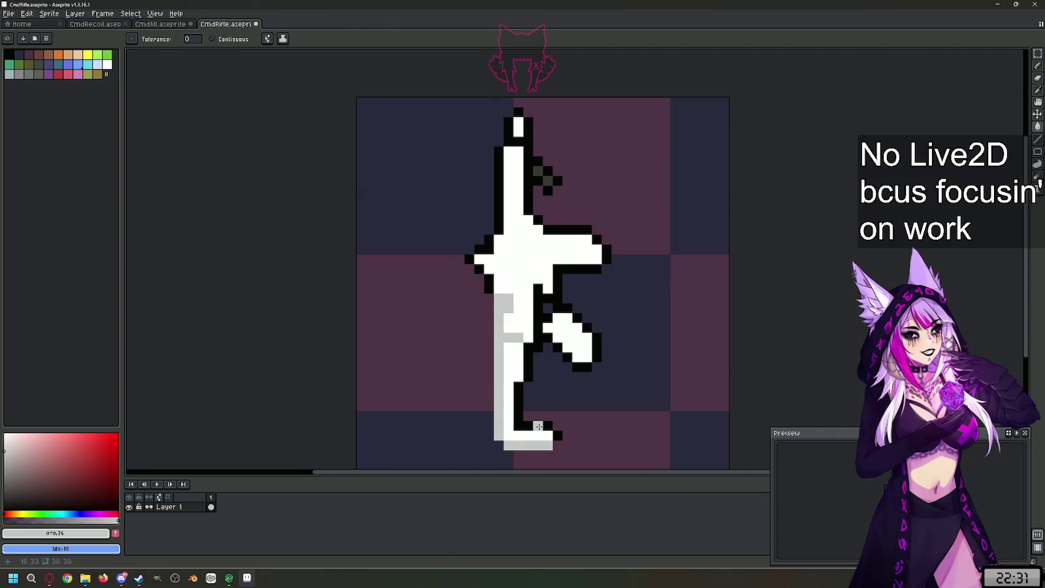
left_click(537, 426)
left_click(556, 433)
left_click(538, 376)
key("ctrl+z")
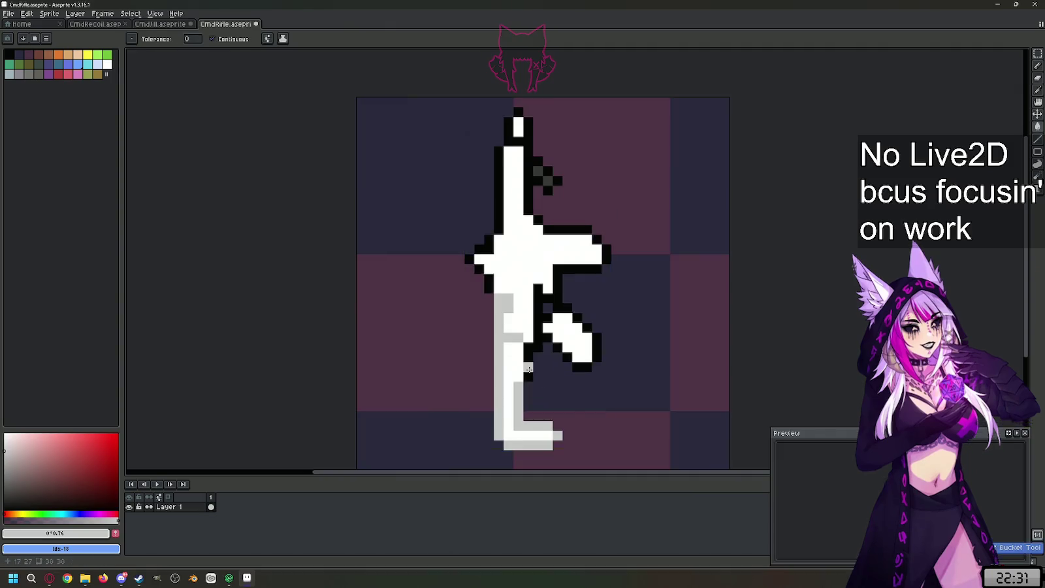
left_click(555, 349)
left_click(581, 367)
- Whiten the grip's right edge and the black outline along the arm
left_click(597, 347)
left_click(587, 328)
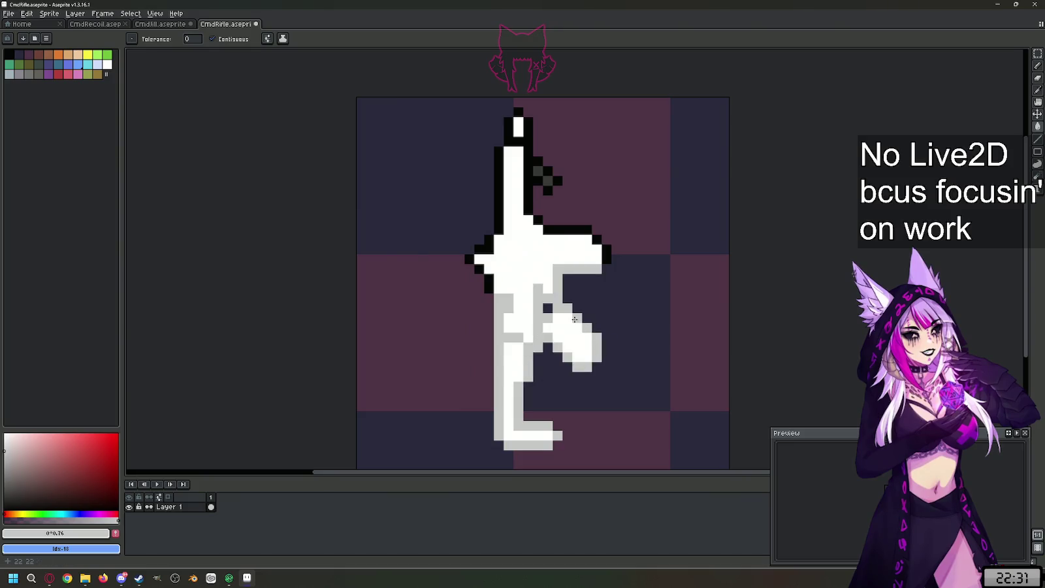
left_click(606, 256)
left_click(598, 240)
left_click(558, 229)
left_click(541, 221)
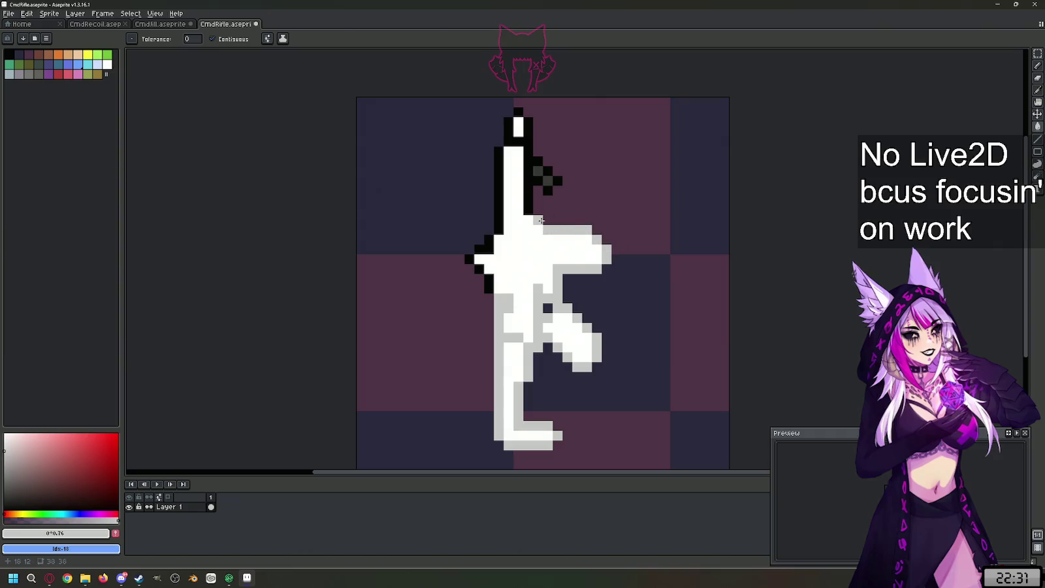
key("v")
key("g")
- Refill the body white and lighten the remaining black outline along the top and left
left_click(542, 255)
left_click(528, 183)
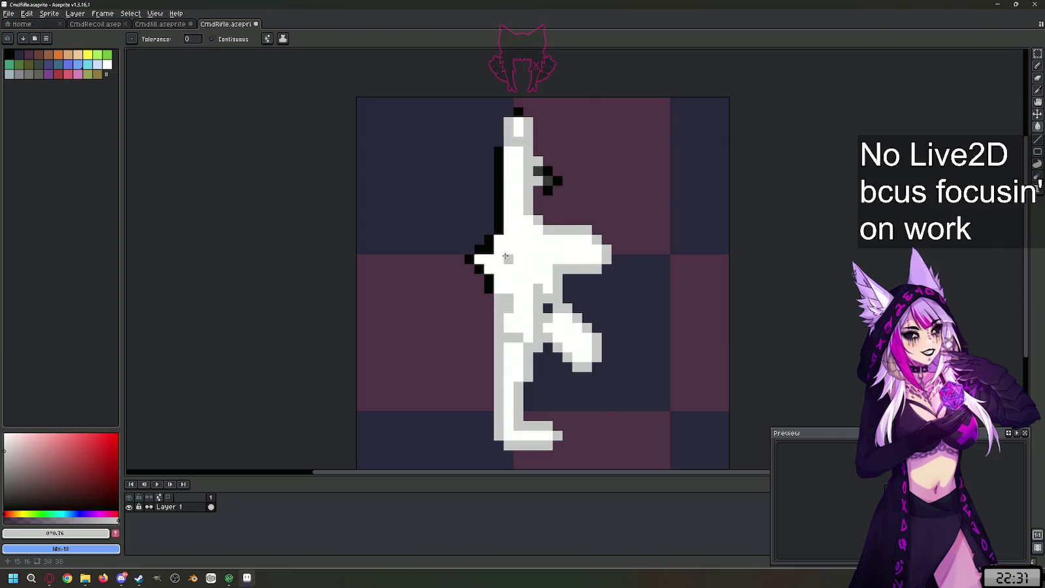
left_click(498, 196)
left_click(489, 245)
left_click(488, 260)
left_click(489, 284)
left_click(469, 259)
left_click(518, 111)
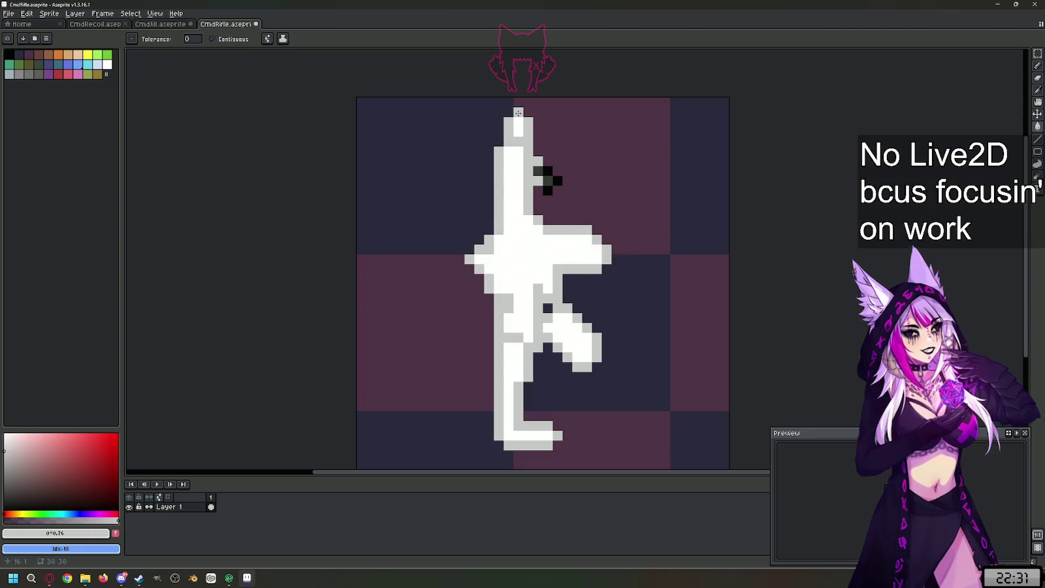
- Whiten the upper-right notch and draw a light-grey #c3c3c3 diagonal over the last black pixels
key("i")
left_click(510, 169)
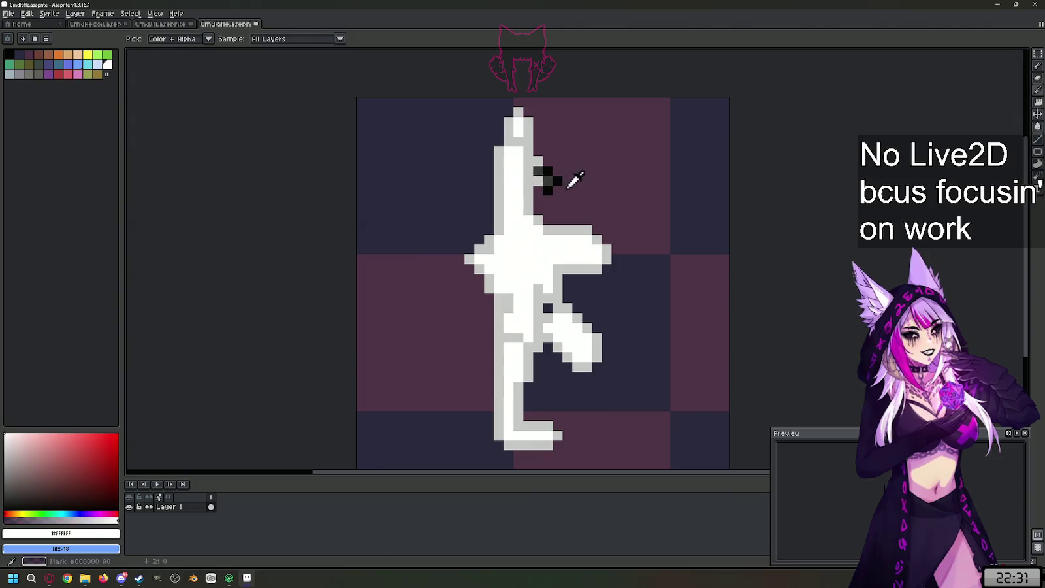
key("g")
left_click(537, 171)
key("i")
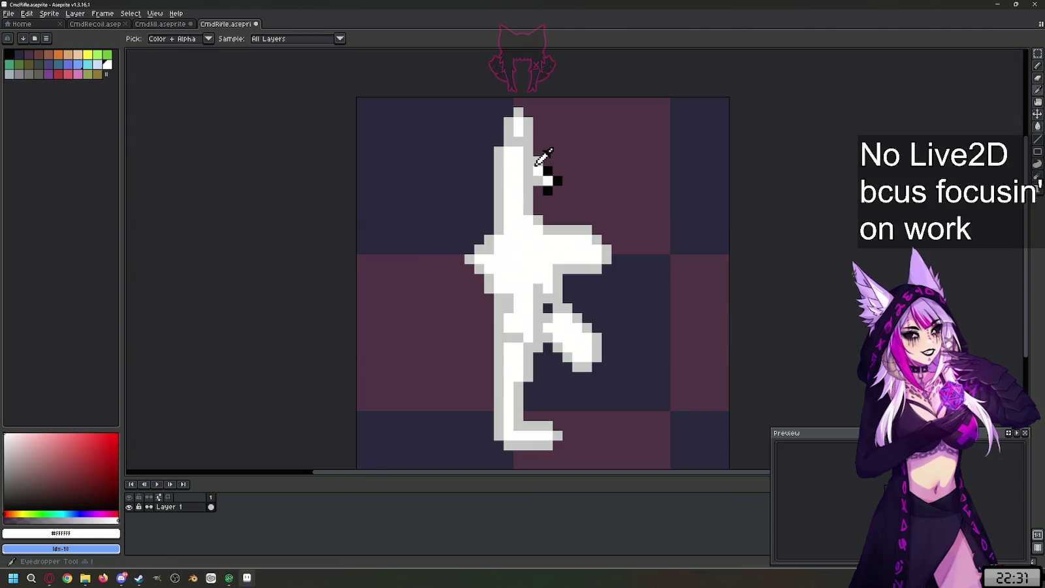
left_click(538, 161)
key("l")
left_click_drag(557, 181, 547, 191)
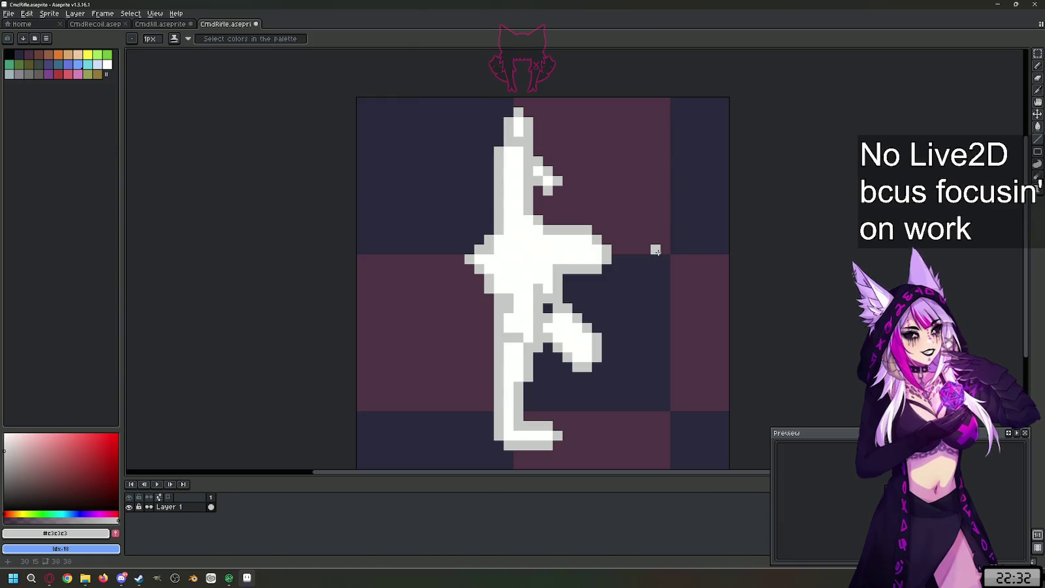
scroll(401, 267, "down", 2)
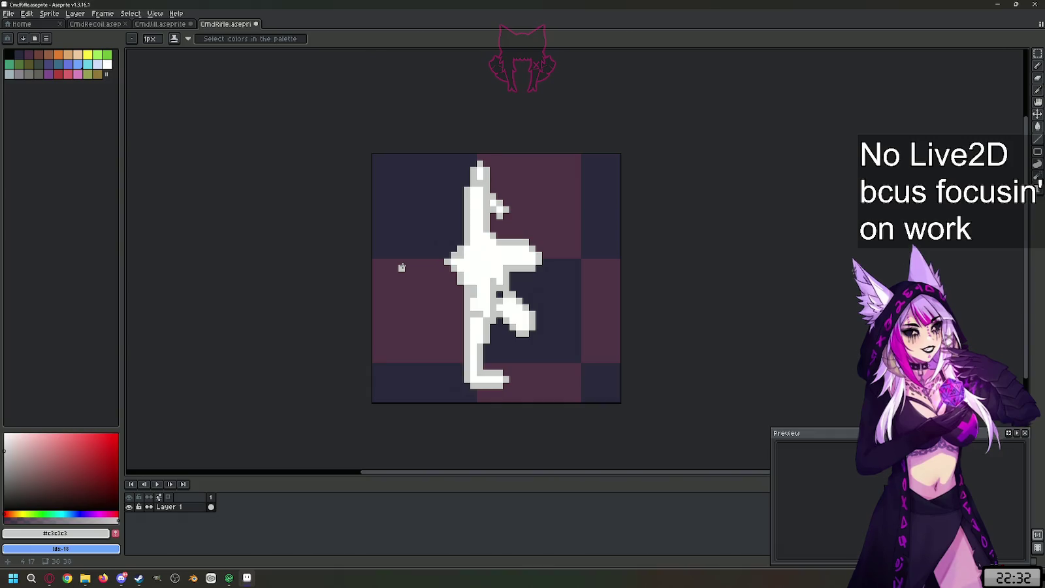
- Select the rifle, shift it left, and drop a copy to its right
left_click(1038, 53)
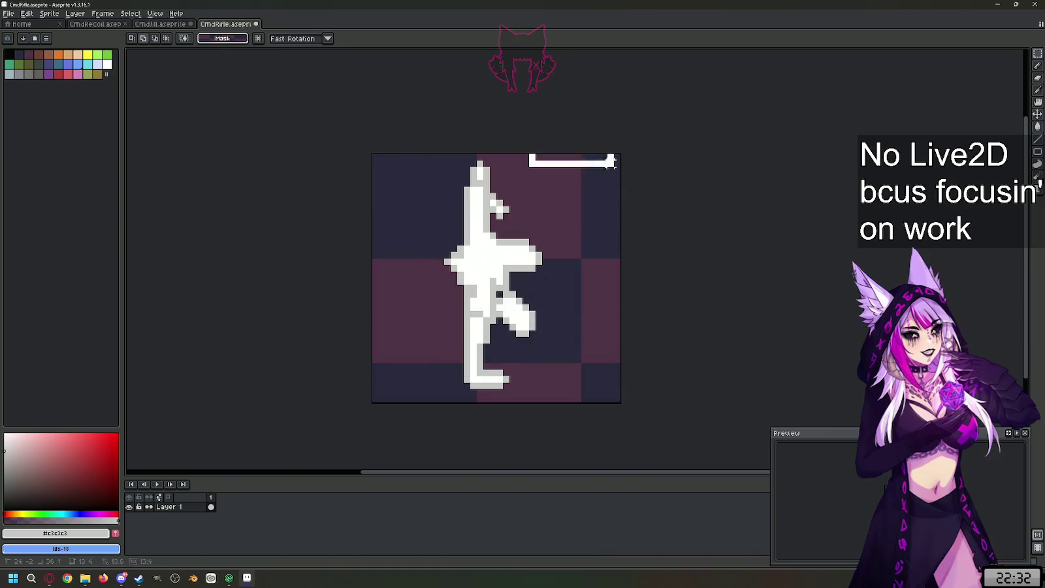
left_click_drag(604, 137, 409, 403)
left_click_drag(567, 334, 503, 334)
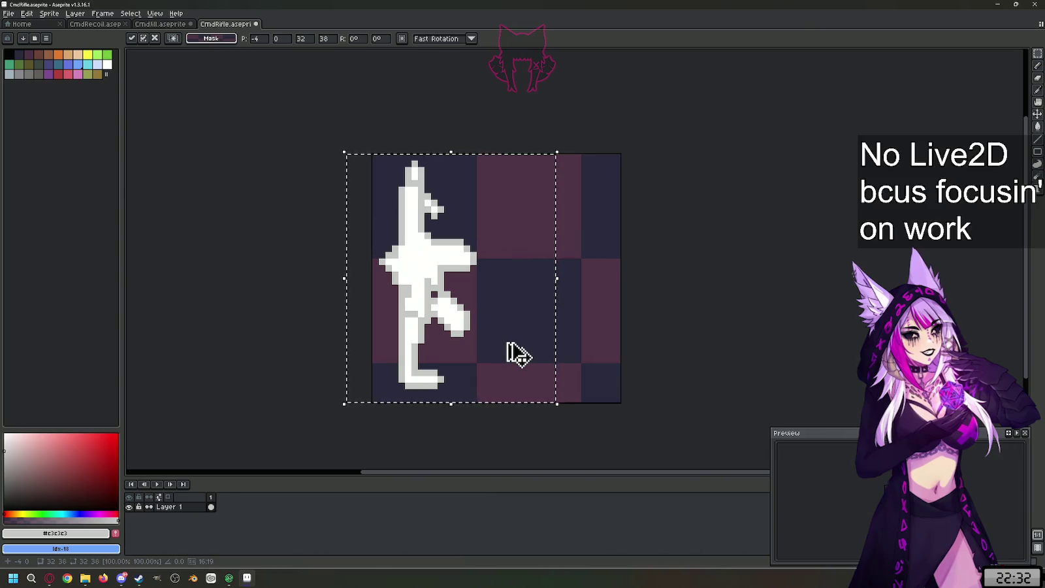
mouse_move(451, 340)
left_mouse_down()
mouse_move(548, 340)
mouse_move(574, 327)
left_mouse_up()
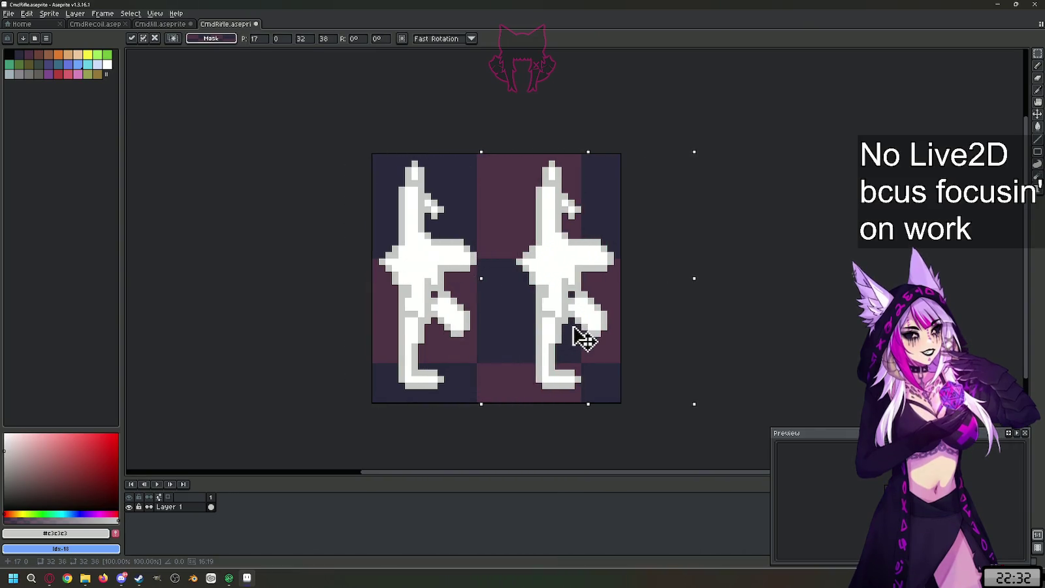
mouse_move(574, 336)
left_mouse_down()
mouse_move(548, 336)
mouse_move(567, 334)
left_mouse_up()
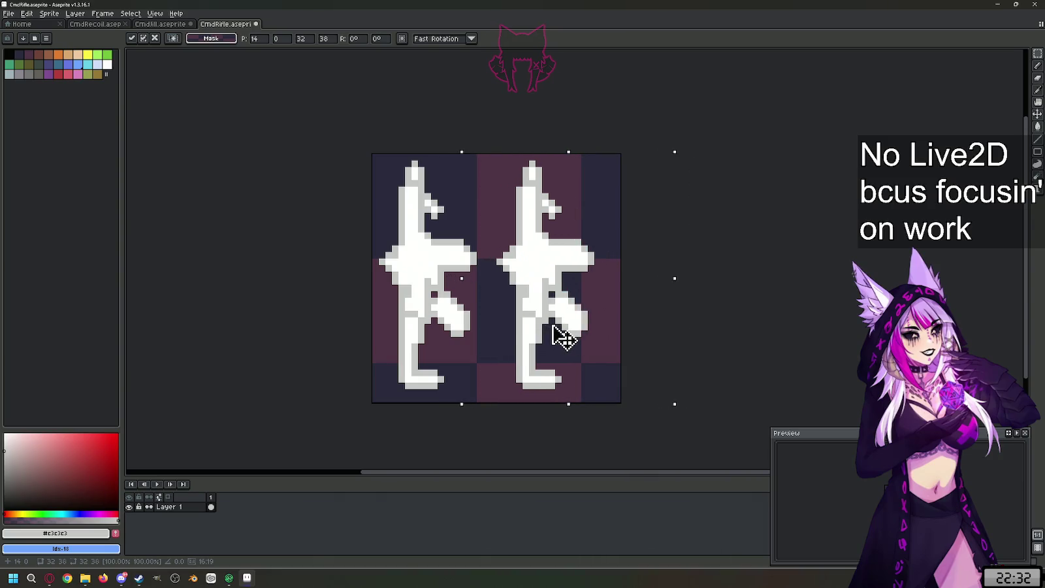
key("Return")
key("ctrl+d")
- Set the paint colour to near-black
scroll(480, 334, "up", 1)
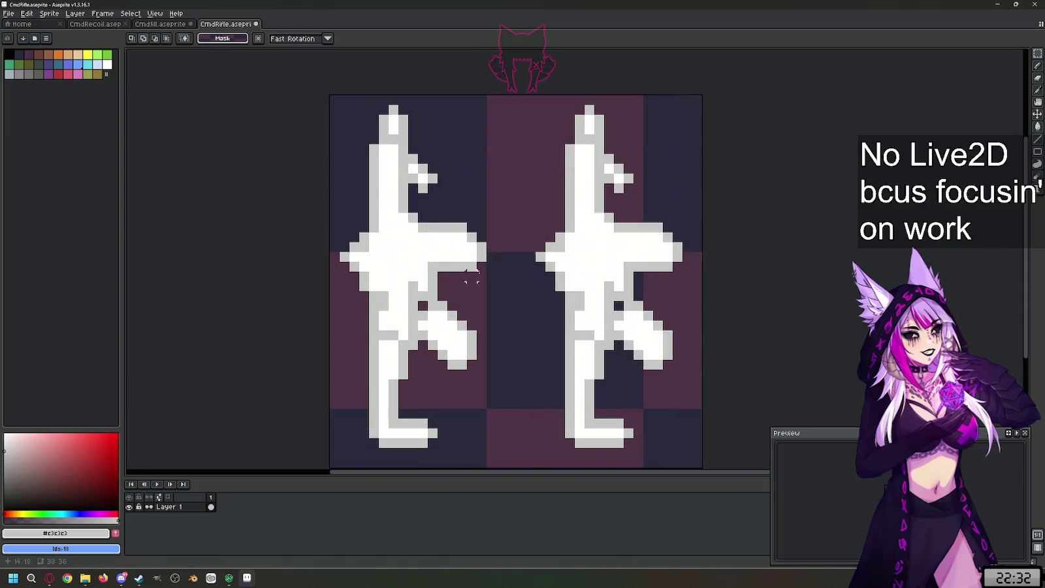
scroll(392, 353, "down", 1)
left_click_drag(70, 457, 23, 472)
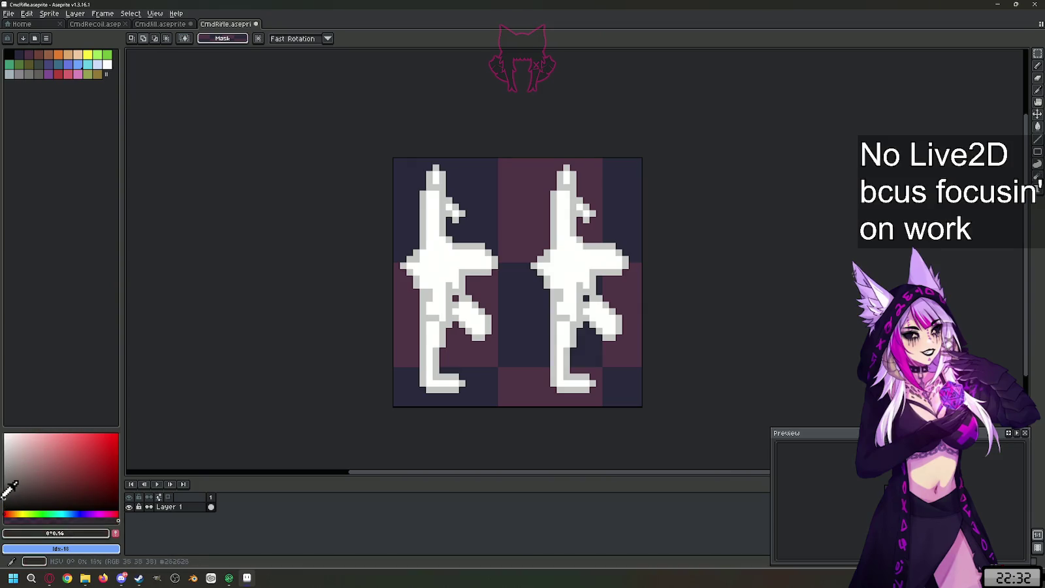
left_click_drag(23, 472, 3, 501)
- Bucket-fill the right rifle's body, stock, magazine and lower outline near-black
key("g")
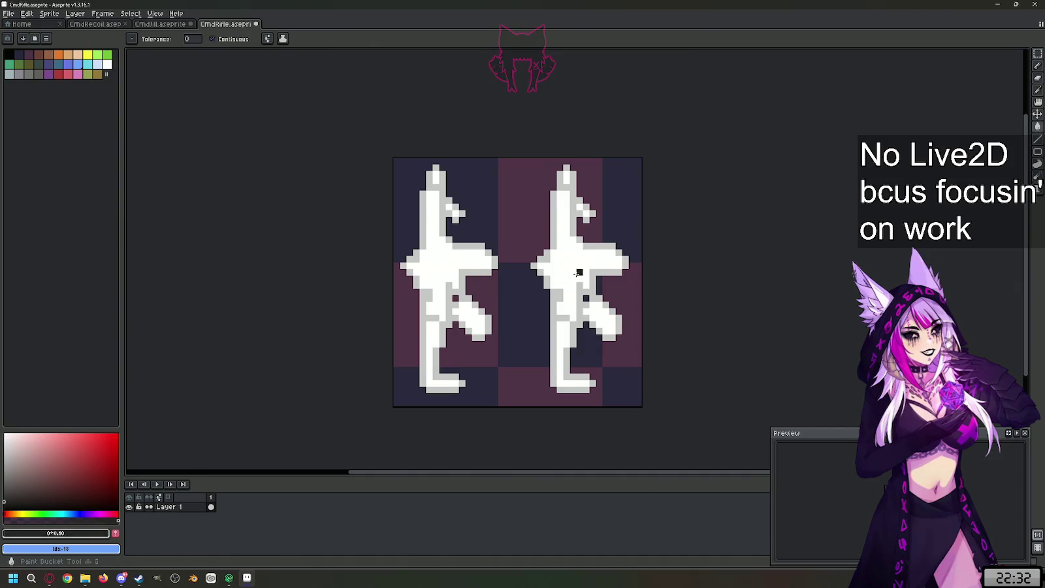
left_click(562, 313)
left_click(566, 337)
left_click(611, 321)
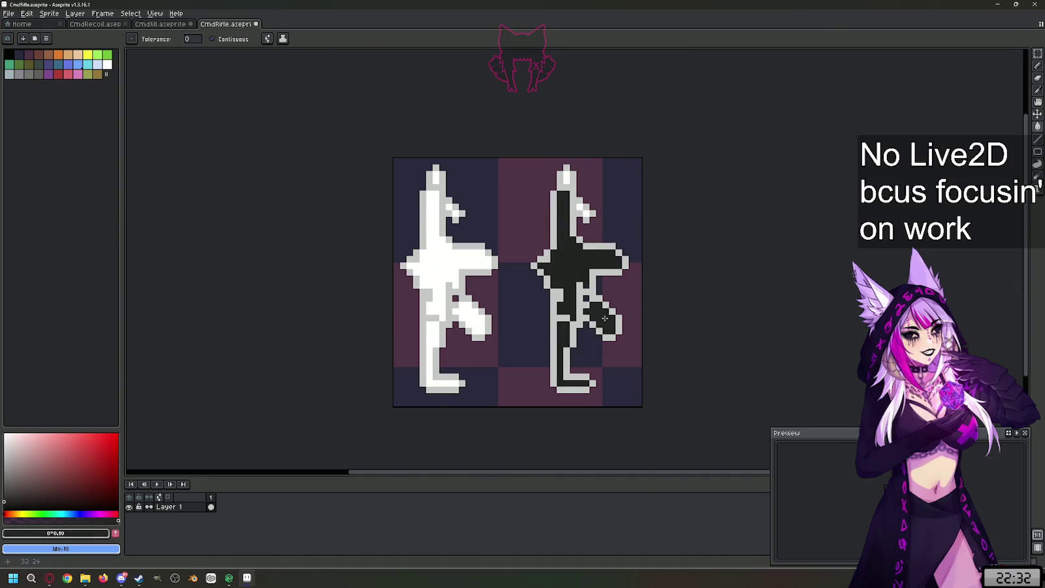
scroll(612, 263, "up", 1)
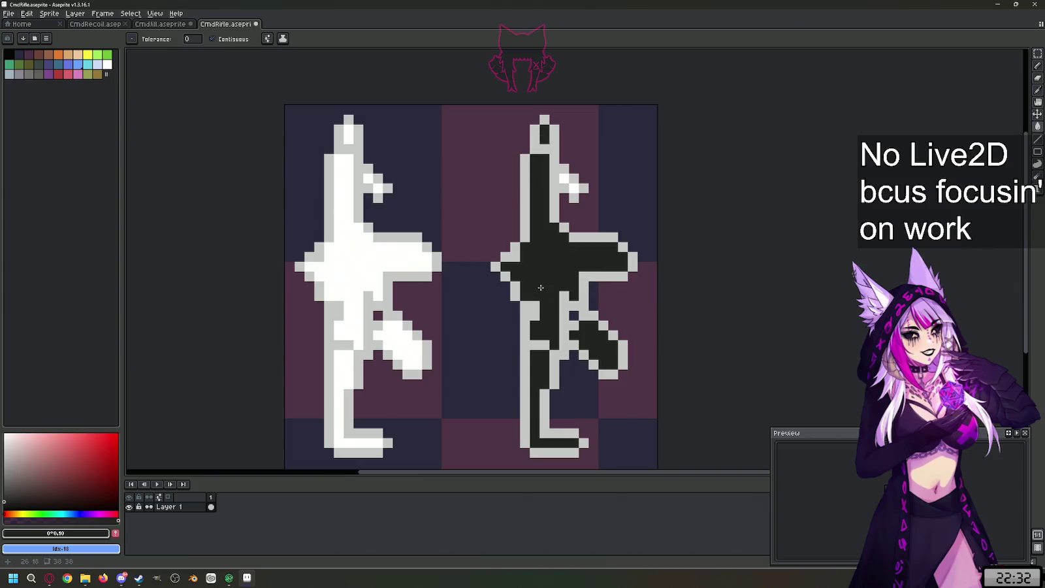
scroll(535, 289, "down", 1)
scroll(570, 266, "up", 1)
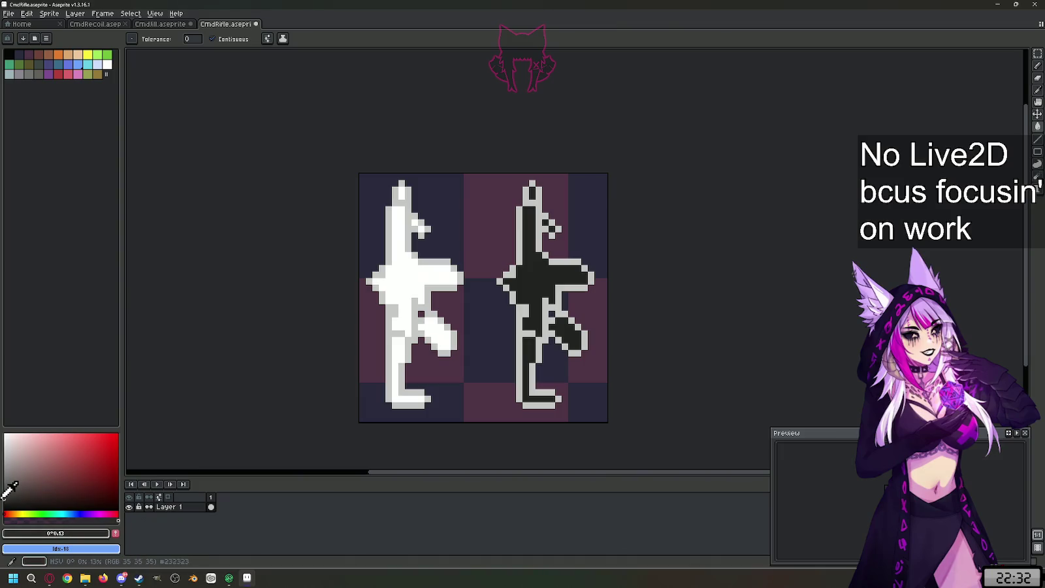
scroll(530, 332, "up", 1)
left_click(523, 333)
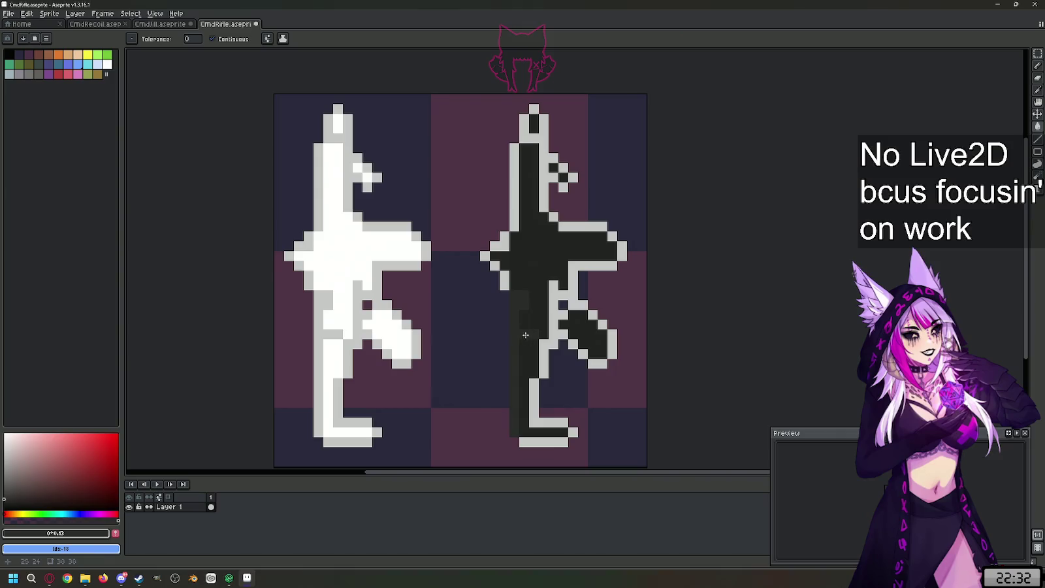
left_click(532, 433)
left_click(573, 432)
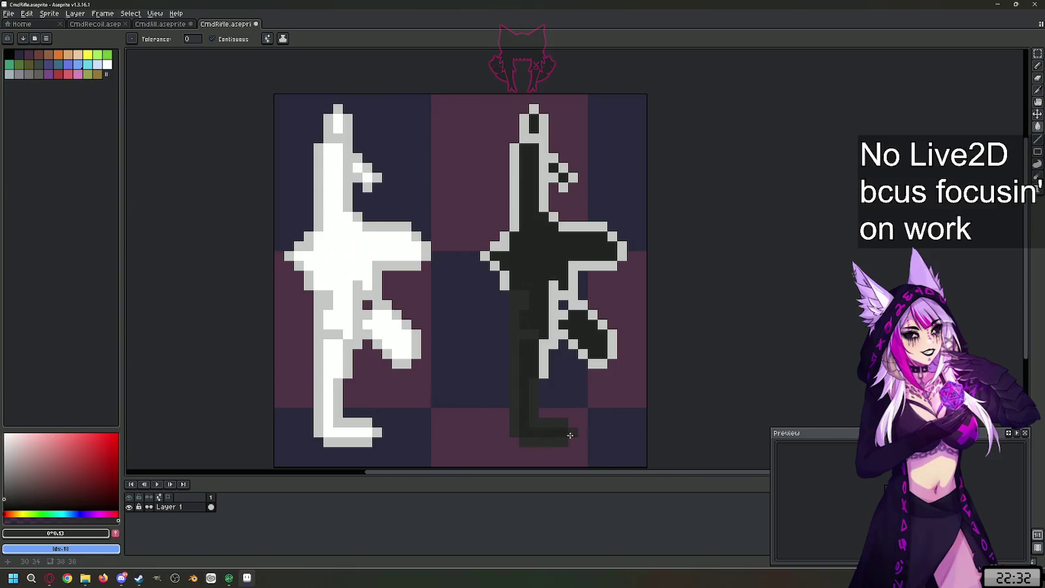
- Darken the right rifle's left edge, upper body, top cap, top bar and right edge
left_click(543, 369)
left_click(503, 279)
left_click(485, 256)
left_click(504, 243)
left_click(515, 208)
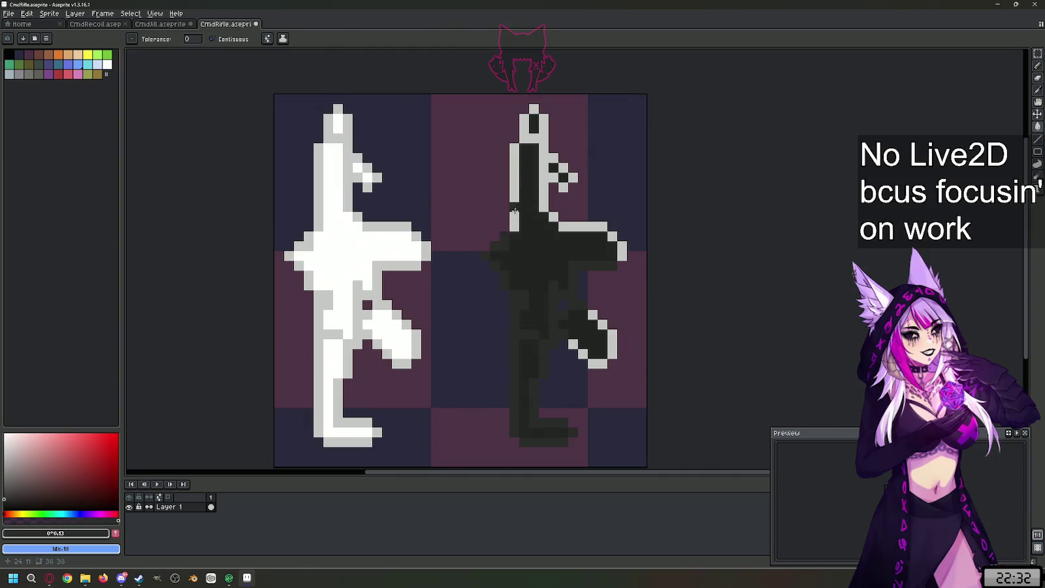
left_click(524, 138)
left_click(562, 185)
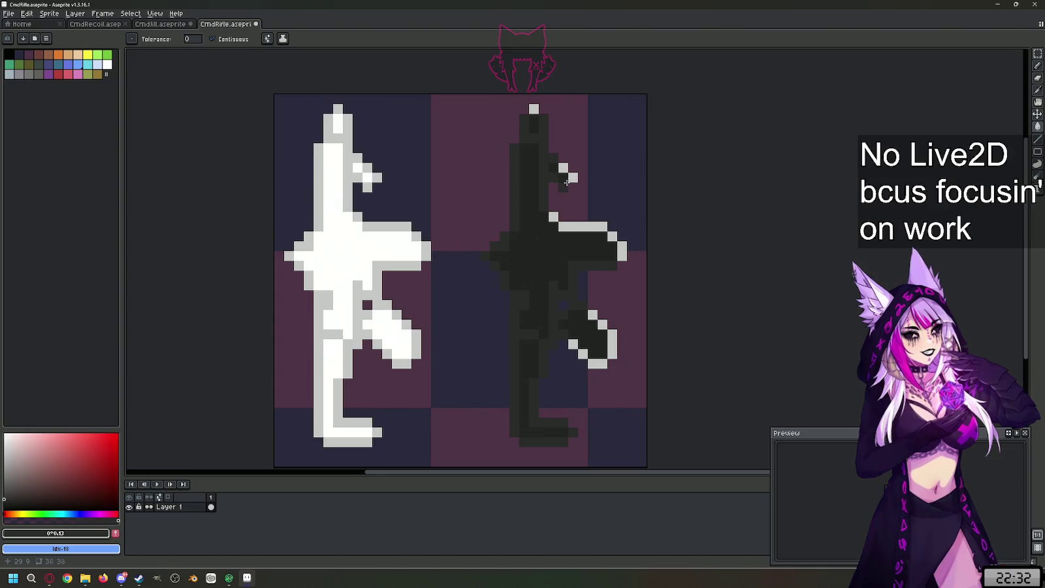
left_click(571, 179)
left_click(562, 166)
left_click(554, 216)
left_click(612, 237)
- Darken the magazine's right, diagonal and bottom outlines and its last light pixels
left_click(613, 345)
left_click(602, 324)
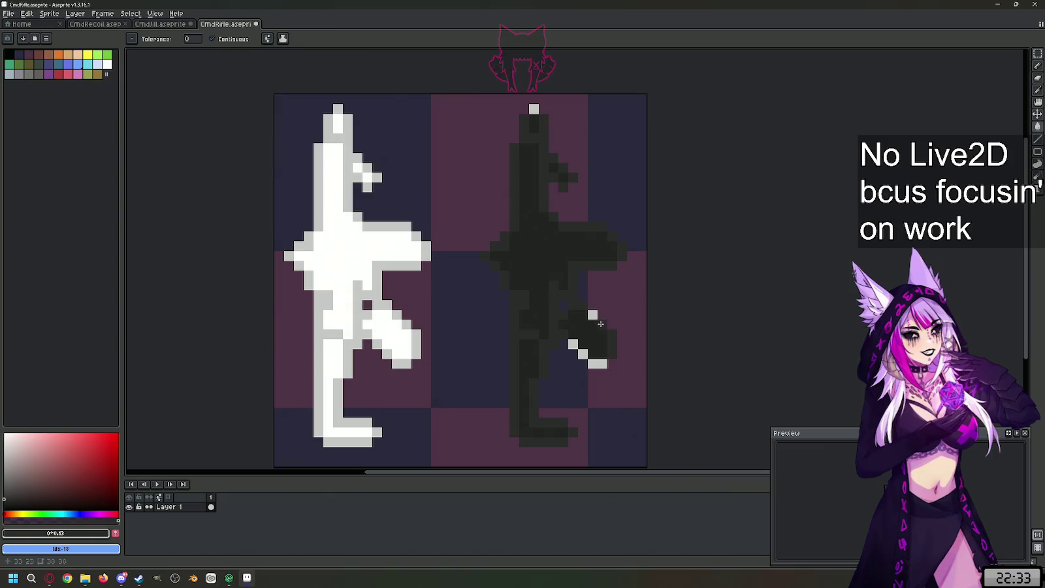
left_click(598, 364)
left_click(573, 344)
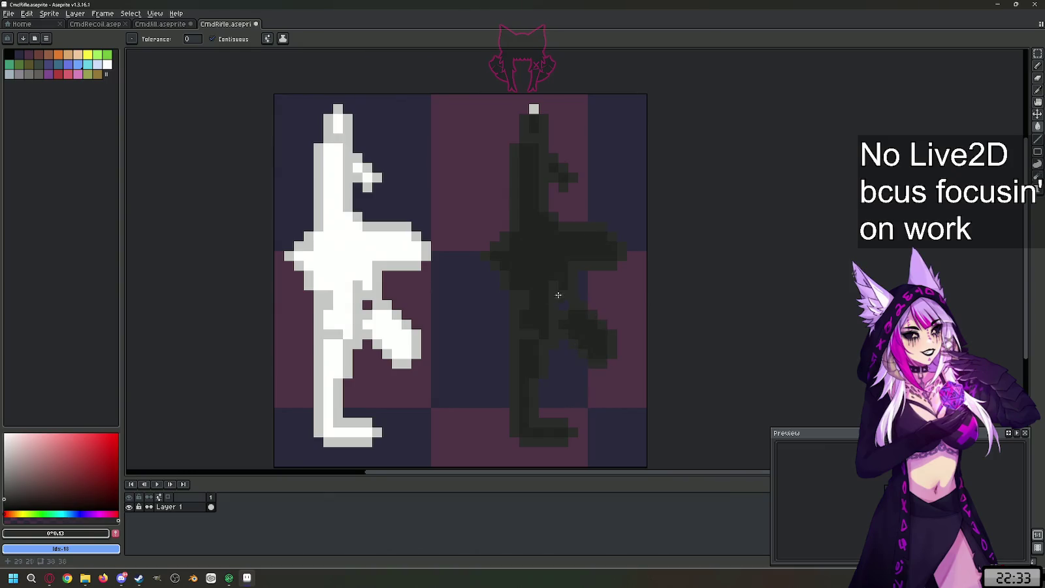
scroll(487, 340, "down", 2)
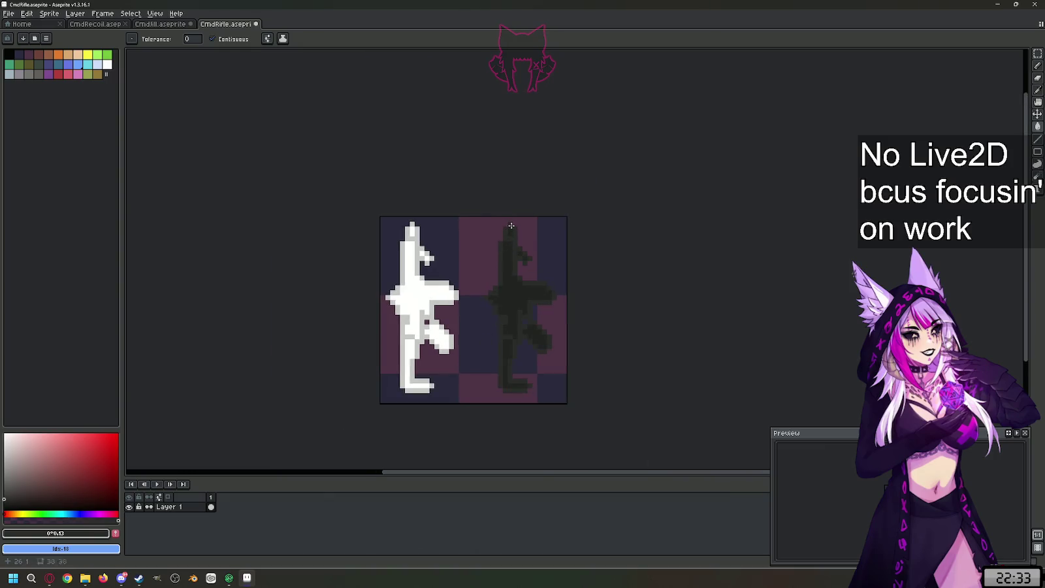
scroll(495, 300, "up", 2)
scroll(495, 299, "down", 1)
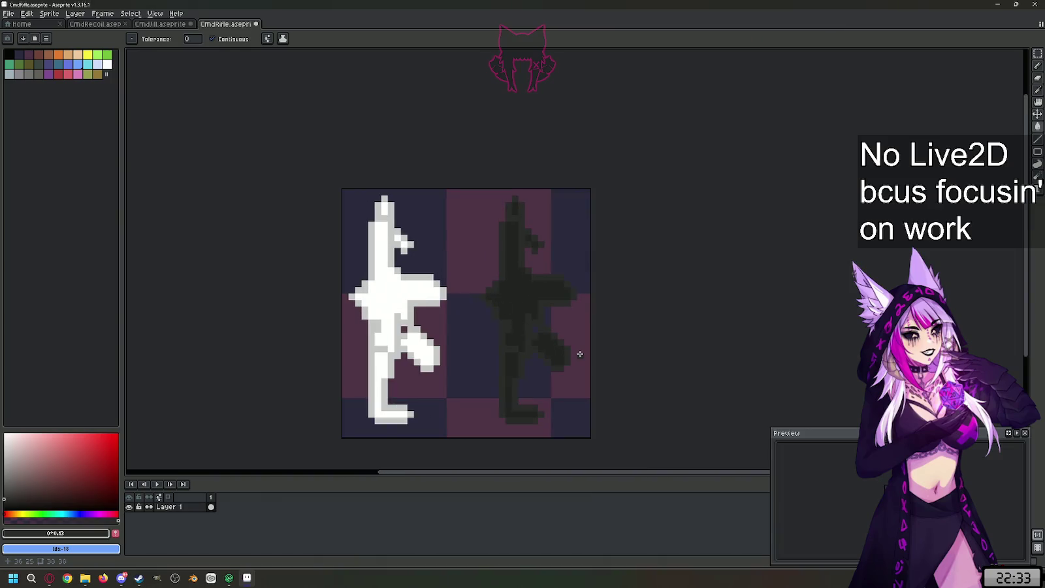
scroll(522, 360, "down", 1)
scroll(508, 361, "up", 1)
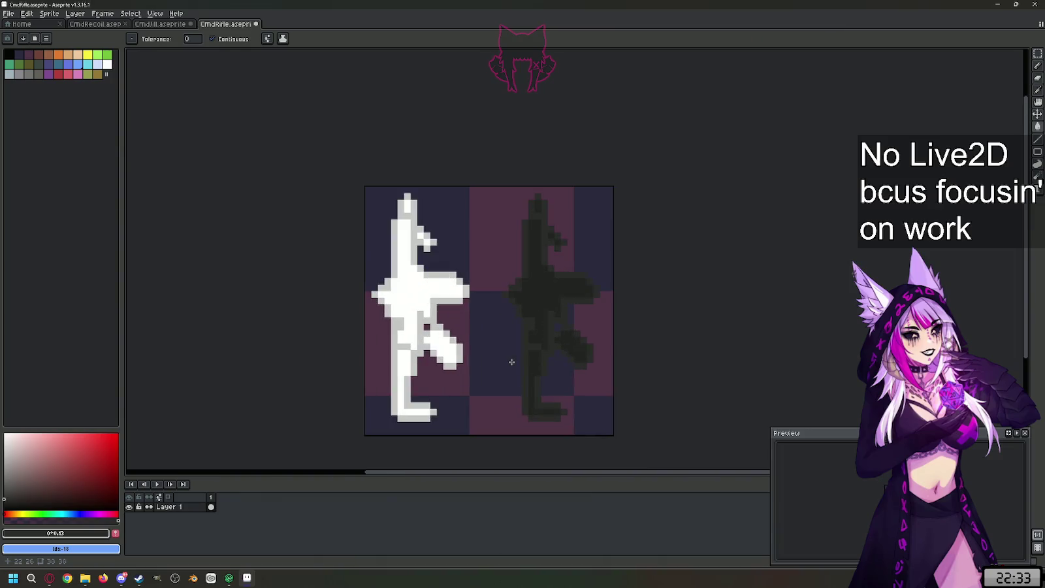
scroll(523, 339, "up", 1)
scroll(537, 310, "down", 1)
scroll(498, 328, "up", 1)
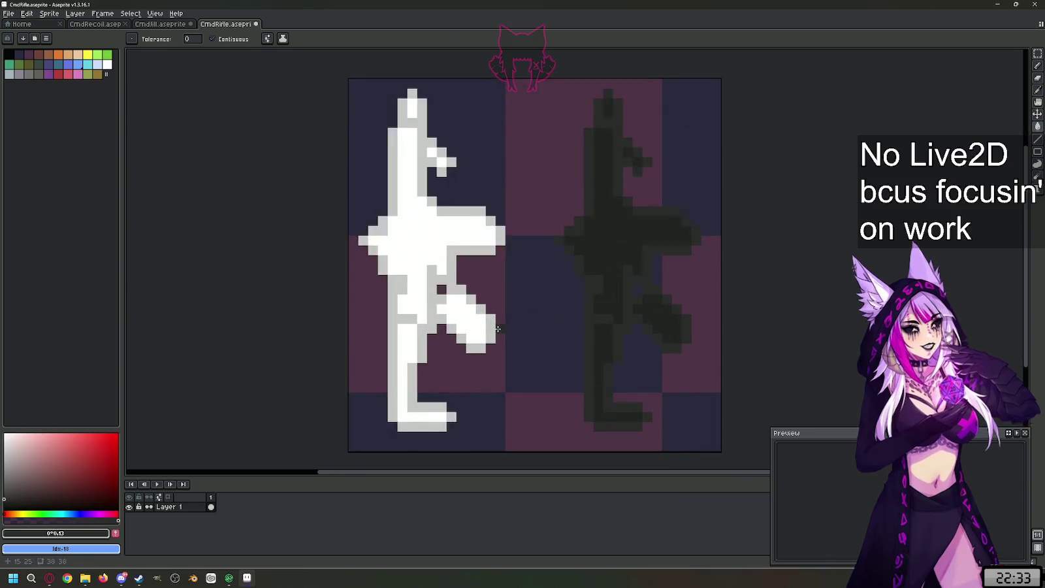
scroll(498, 328, "down", 1)
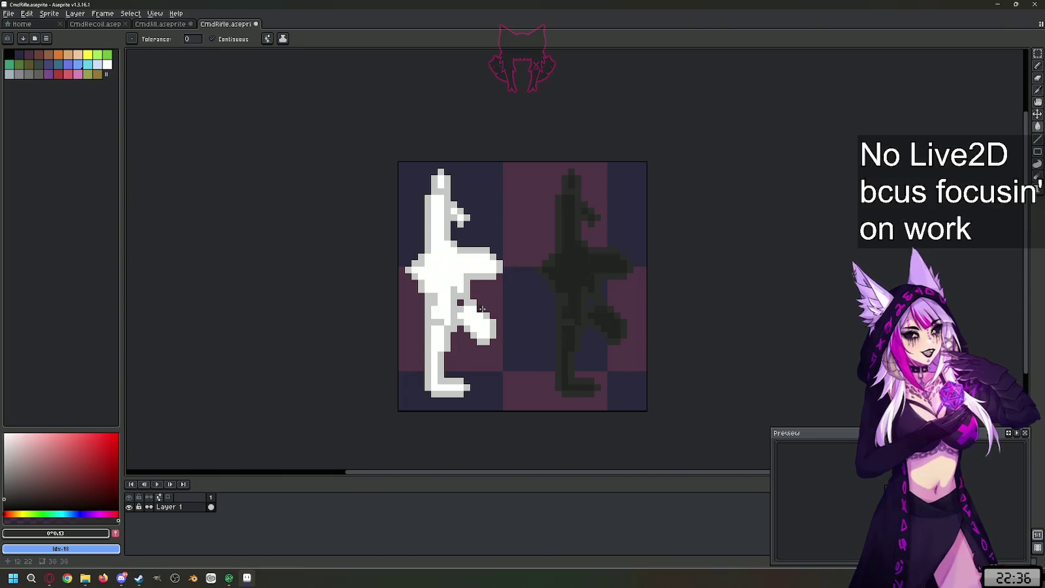
- Zoom over the canvas to review the white rifle beside its dark silhouette
scroll(549, 309, "up", 3)
scroll(548, 310, "down", 1)
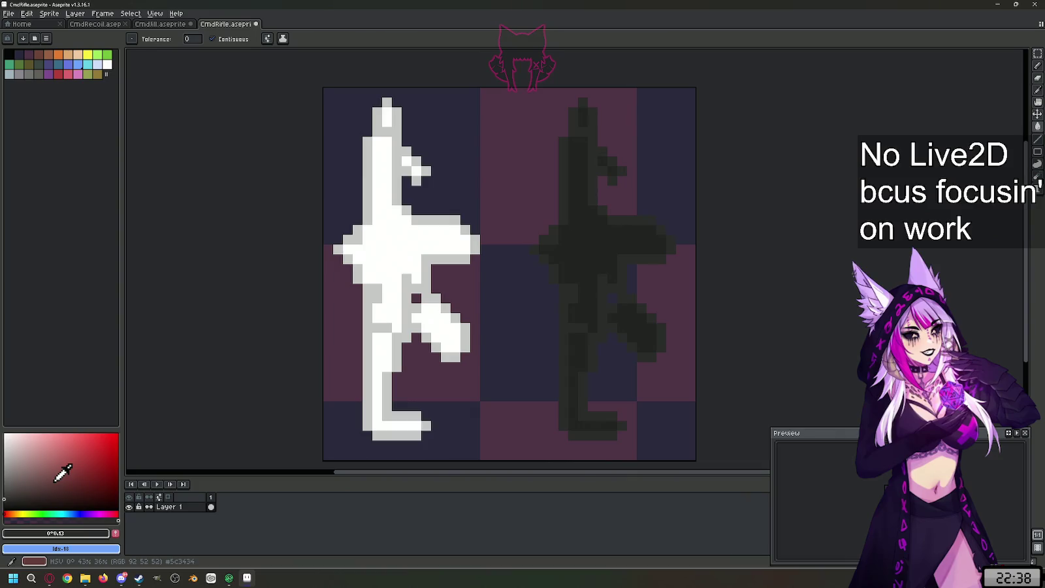
scroll(400, 280, "down", 1)
scroll(397, 274, "up", 1)
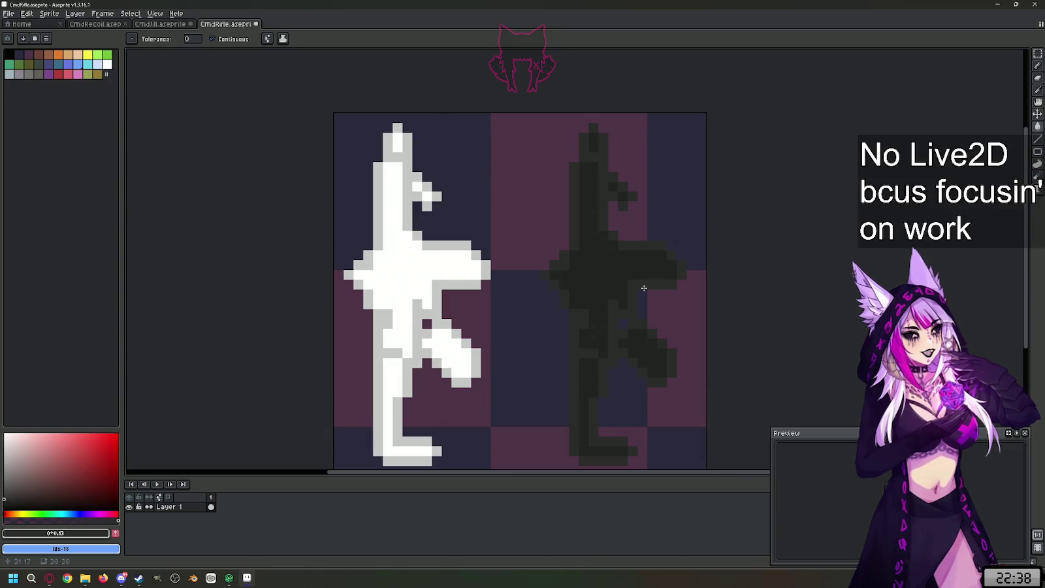
- Bucket-fill the dark silhouette's body, stock, magazine and sight pixels bright red
left_click(117, 456)
left_click(97, 458)
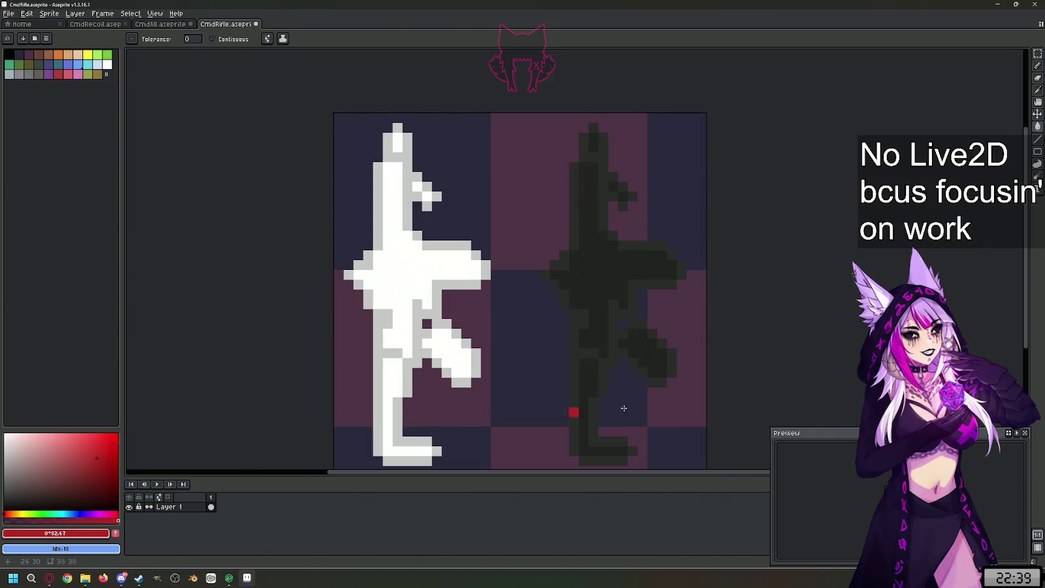
left_click(596, 315)
left_click(588, 392)
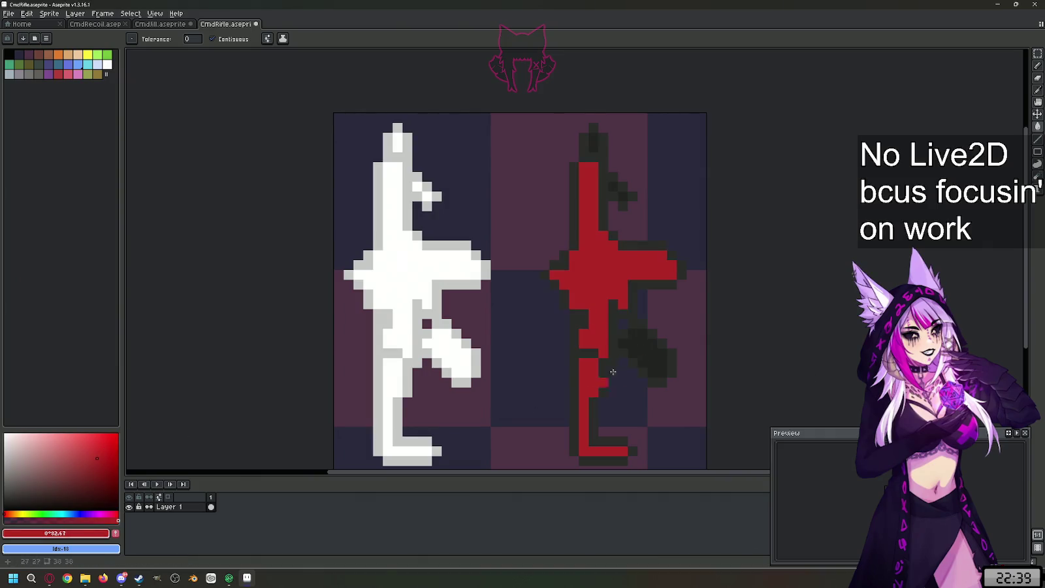
left_click(662, 343)
key("v")
key("g")
left_click(653, 365)
left_click(593, 141)
left_click(621, 195)
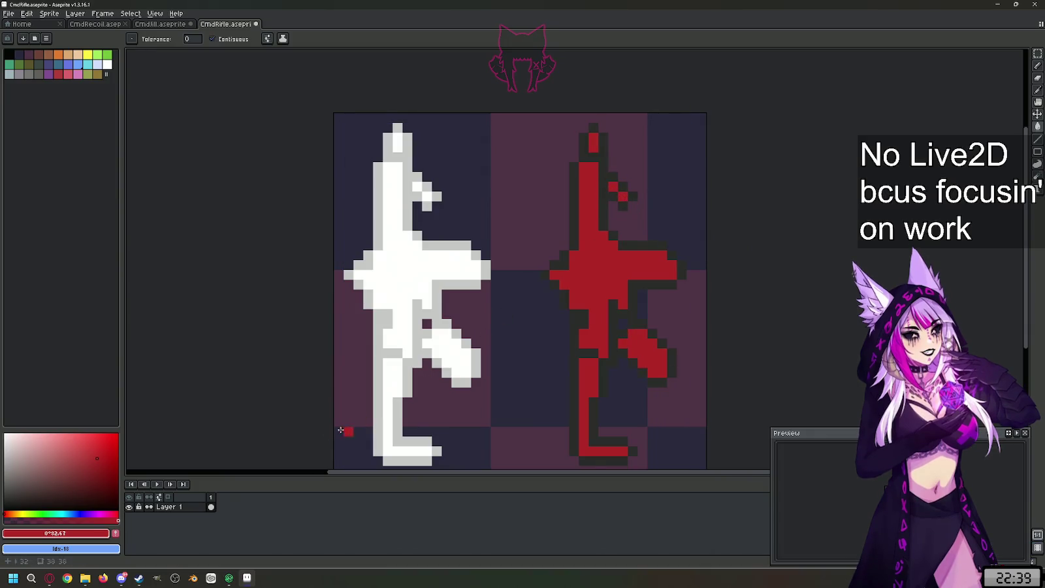
- Shade and outline the red rifle's stock, magazine, tips and edges in darker red
left_click(102, 476)
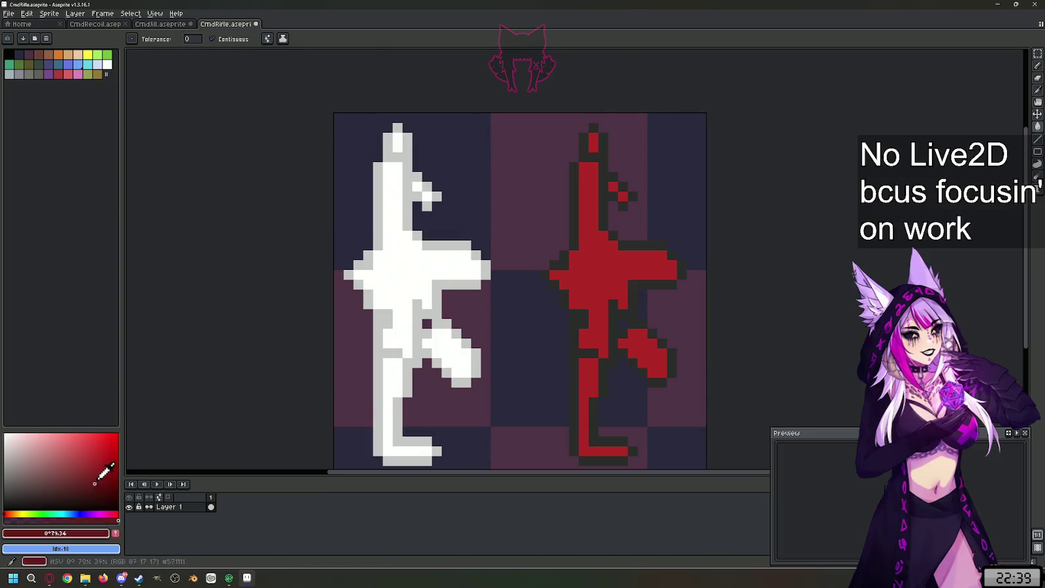
left_click(620, 342)
left_click(588, 353)
left_click(655, 378)
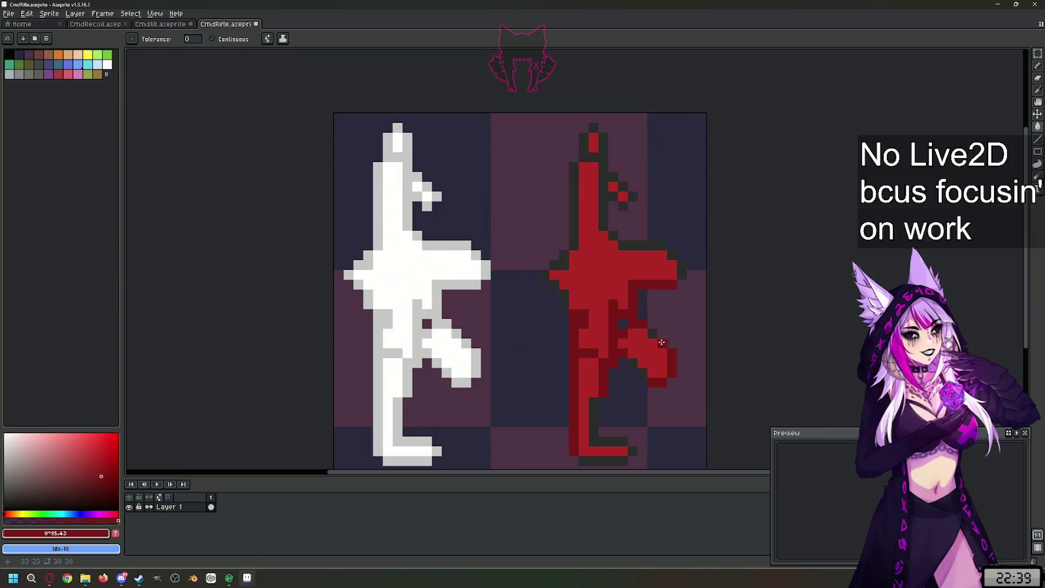
left_click(642, 365)
left_click(633, 450)
left_click(683, 284)
left_click(544, 274)
left_click_drag(661, 254, 683, 273)
left_click(605, 223)
left_click(632, 196)
left_click(593, 127)
- Eyedrop the red from the recoloured rifle and return to the Pencil
key("i")
left_click(370, 292)
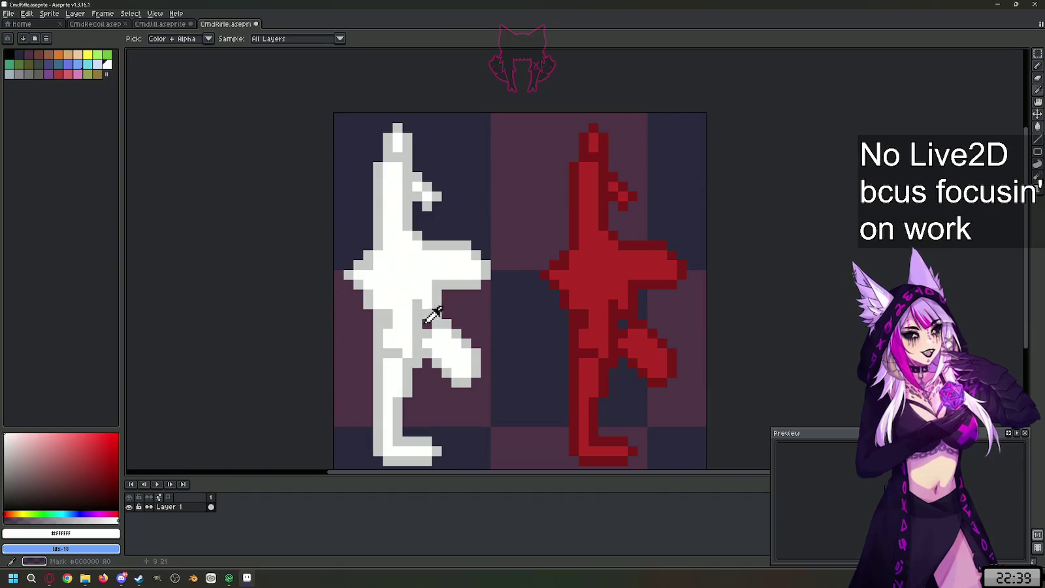
left_click(614, 275)
key("b")
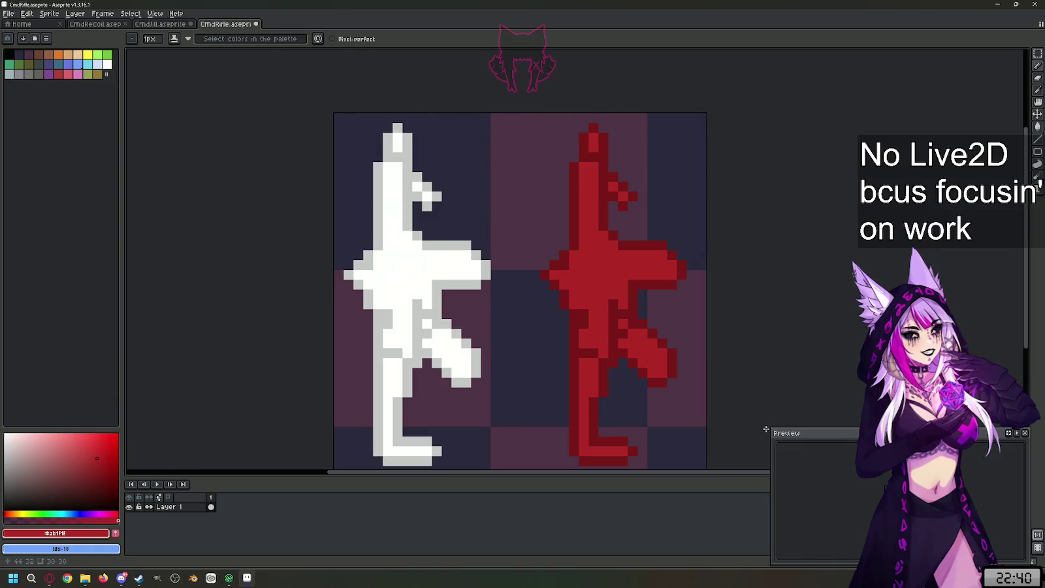
- Add a new layer below Layer 1 and rename it BG
scroll(483, 125, "up", 3)
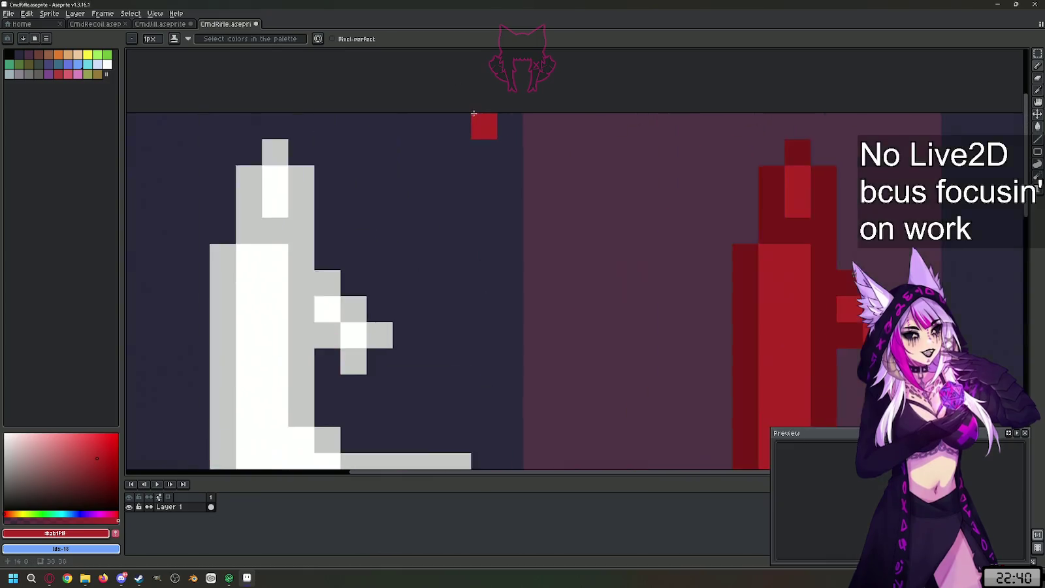
scroll(485, 128, "up", 1)
scroll(458, 297, "down", 6)
scroll(457, 262, "up", 1)
scroll(459, 256, "down", 1)
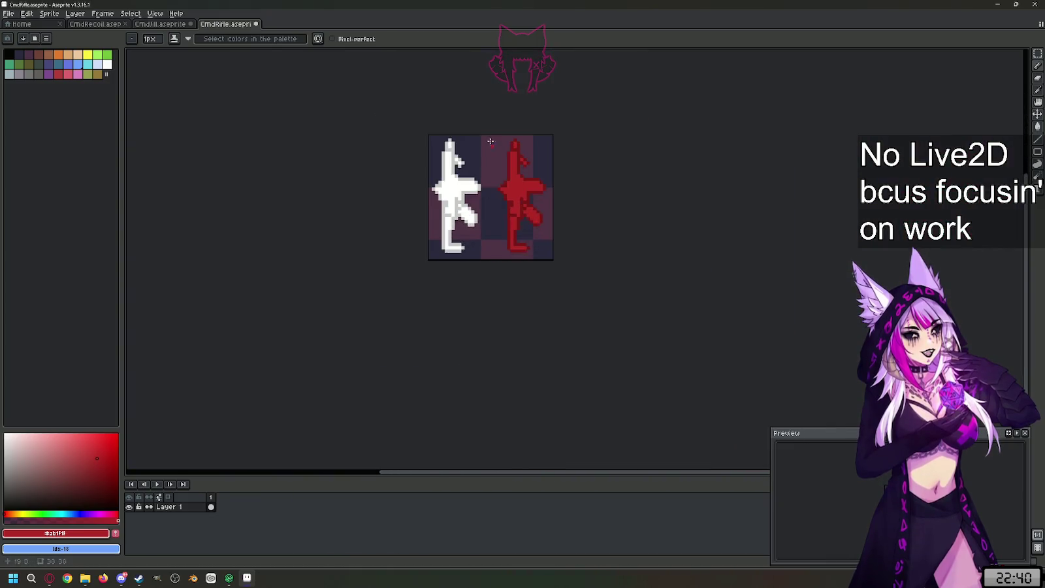
scroll(470, 196, "up", 1)
scroll(518, 239, "up", 1)
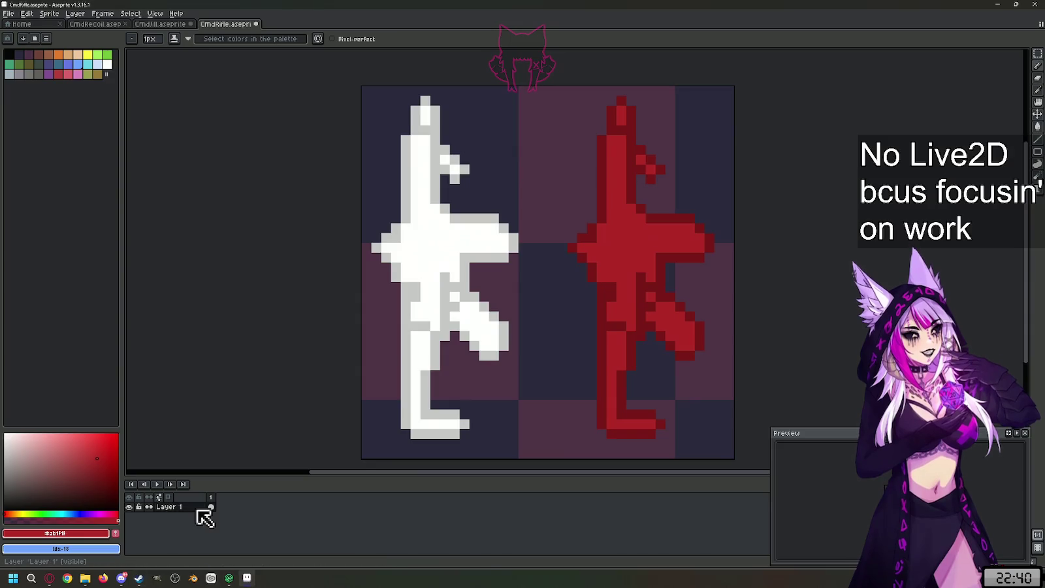
key("shift+n")
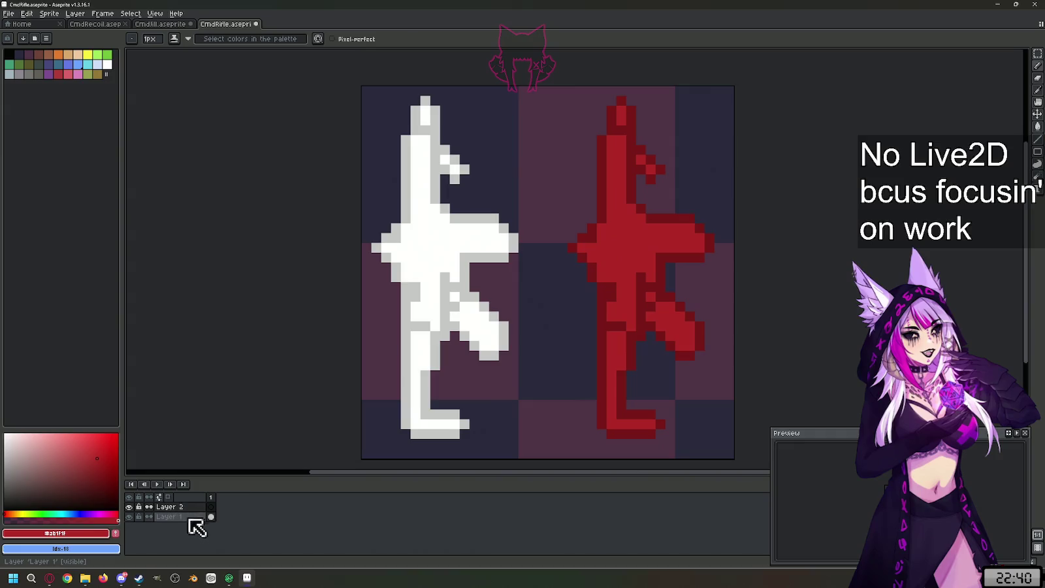
left_click(194, 512)
left_click_drag(194, 513, 195, 521)
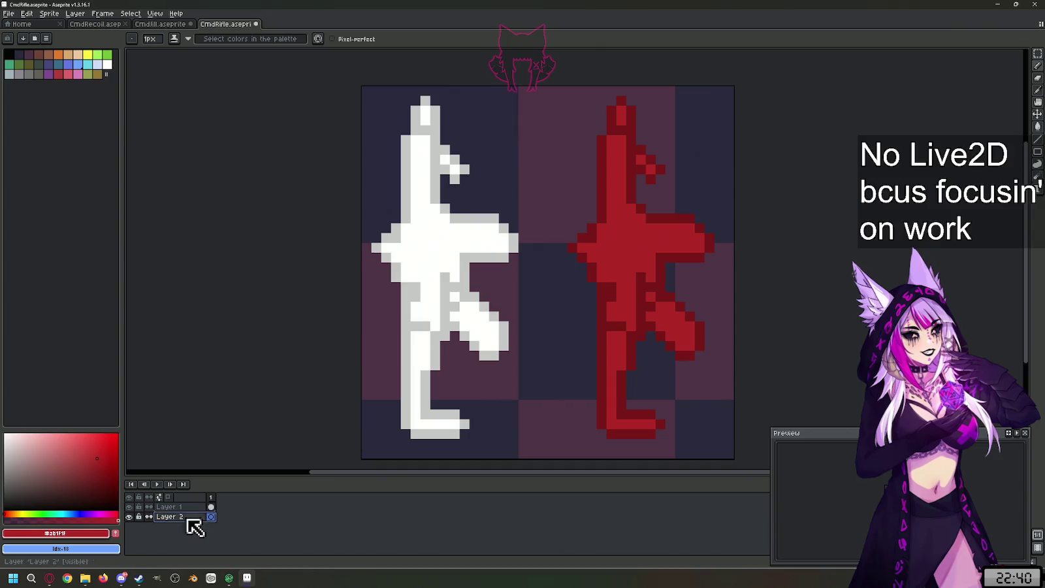
double_click(195, 521)
type("BG")
key("Return")
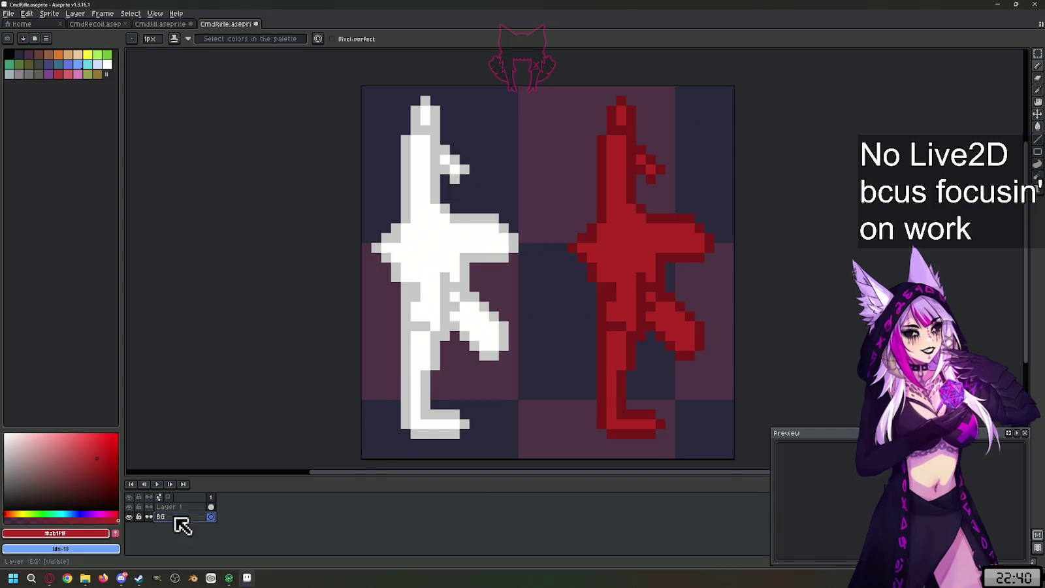
- Fill the BG layer solid bright blue behind both rifles
left_click(79, 514)
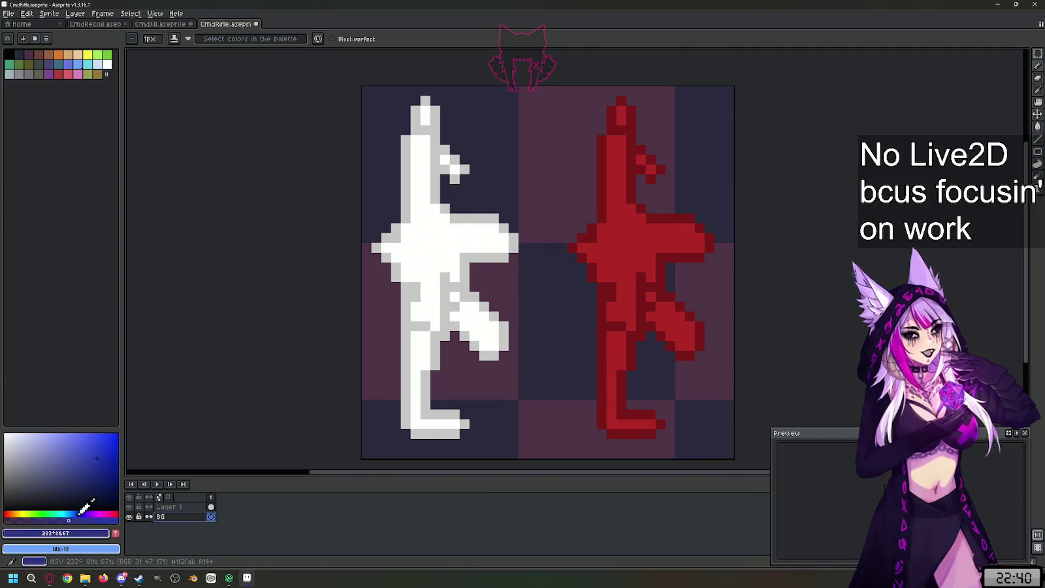
left_click(65, 484)
left_click_drag(65, 484, 119, 433)
left_click(377, 385)
key("g")
left_click(415, 401)
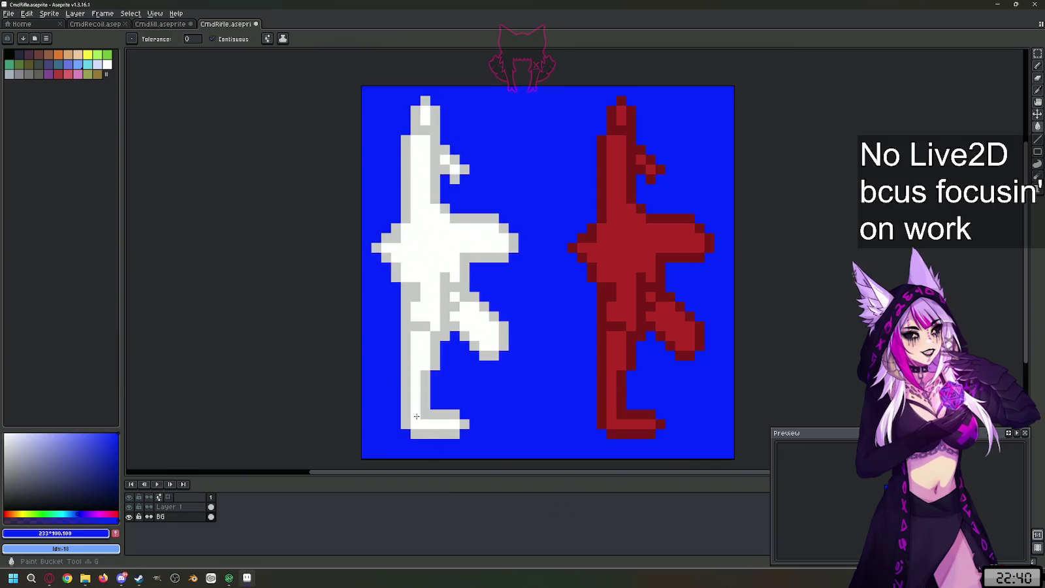
scroll(572, 433, "down", 3)
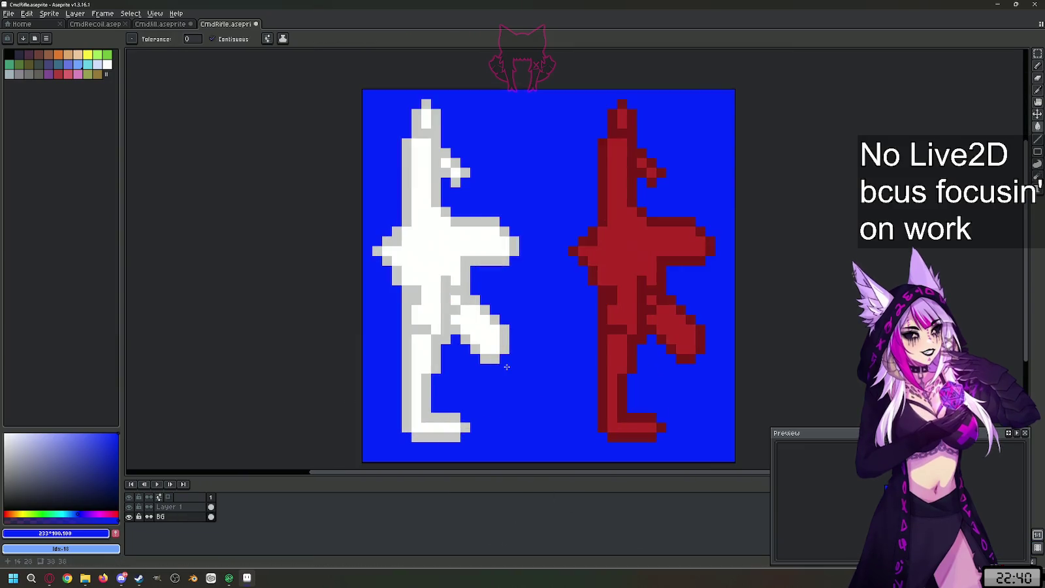
scroll(507, 366, "down", 1)
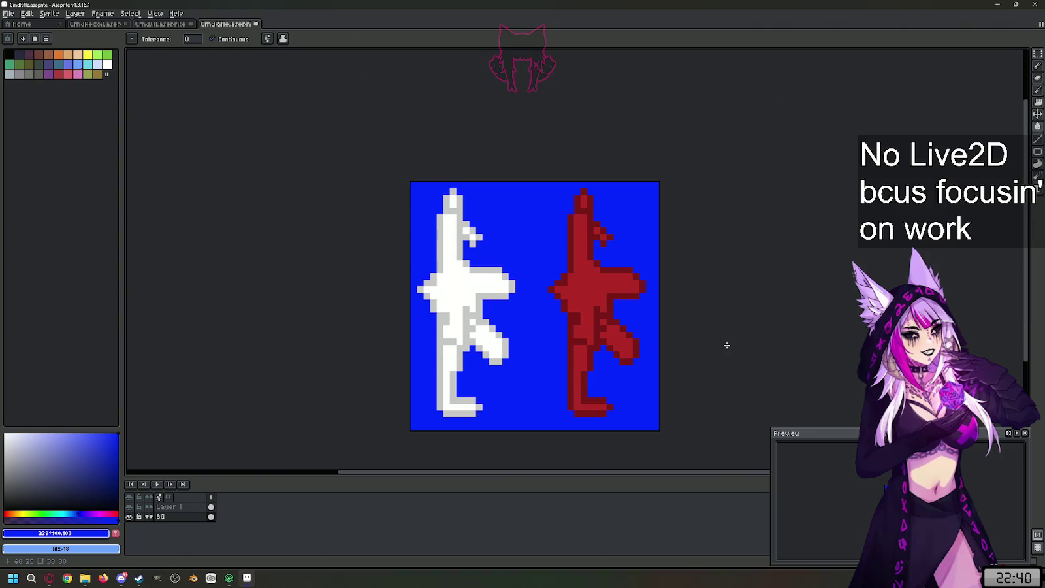
scroll(510, 396, "up", 1)
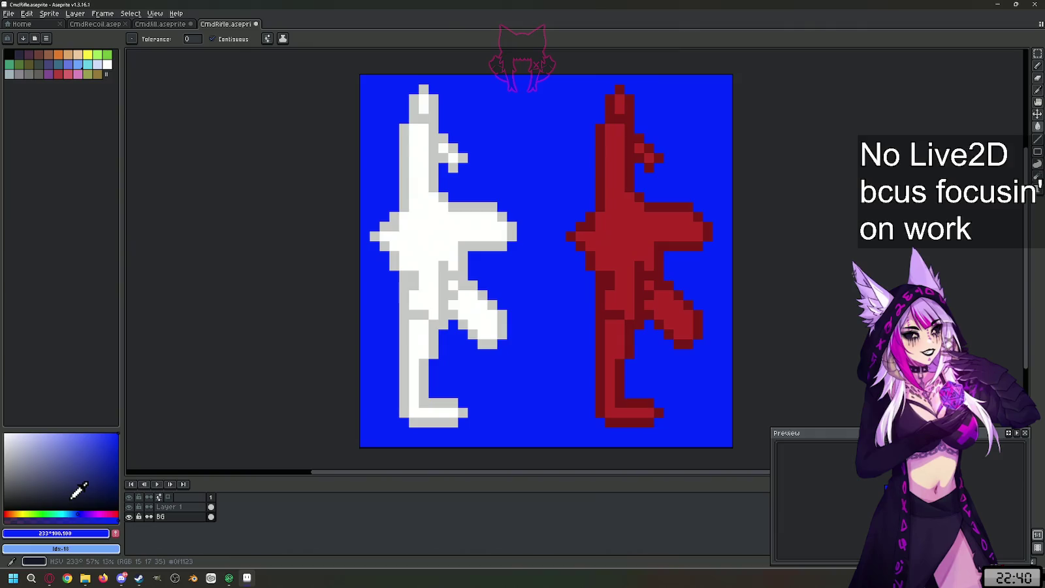
left_click_drag(535, 330, 519, 359)
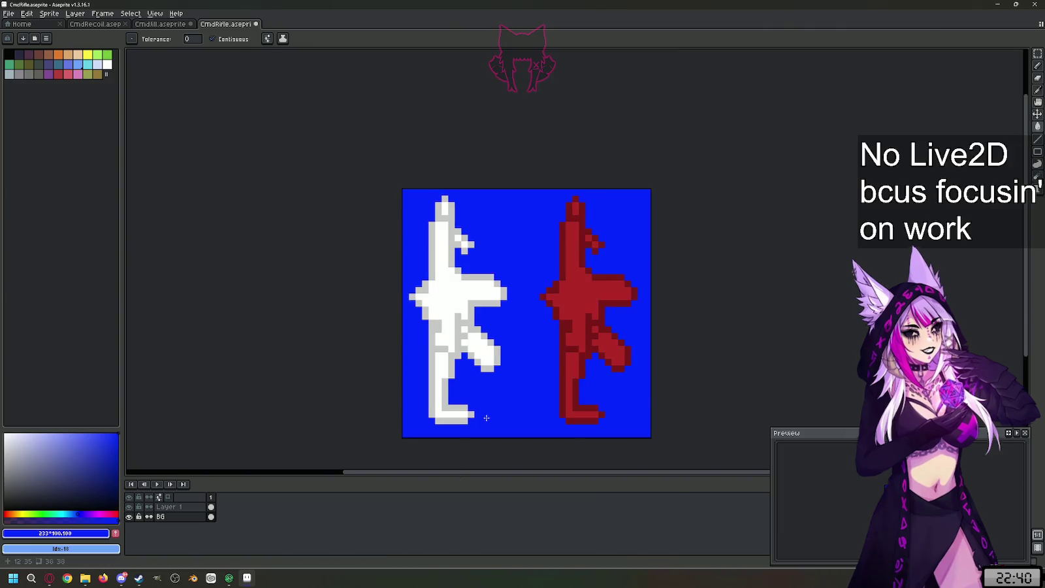
scroll(518, 358, "down", 1)
scroll(521, 360, "up", 1)
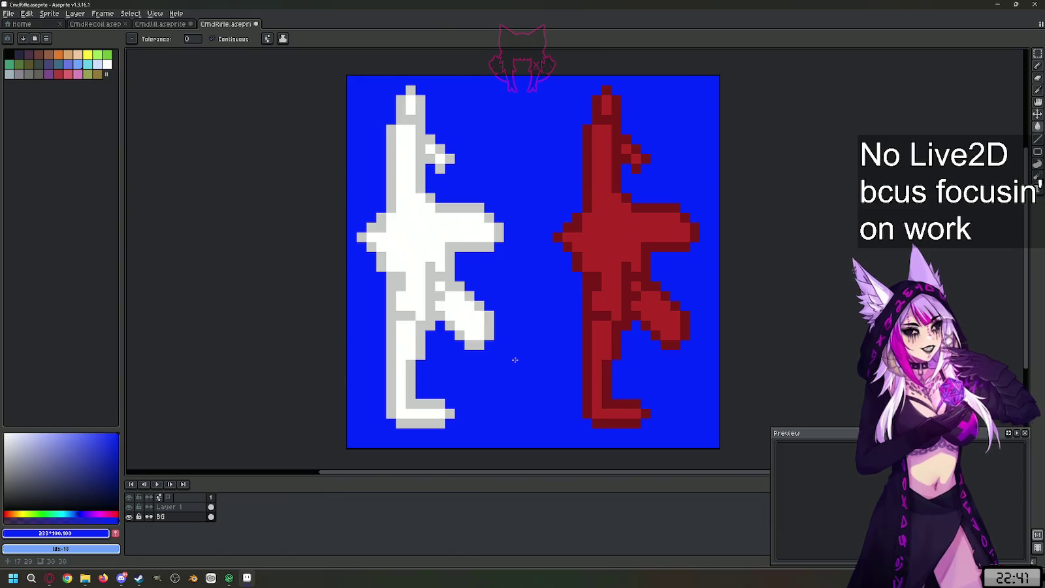
- Delete the BG layer from its right-click menu
right_click(191, 516)
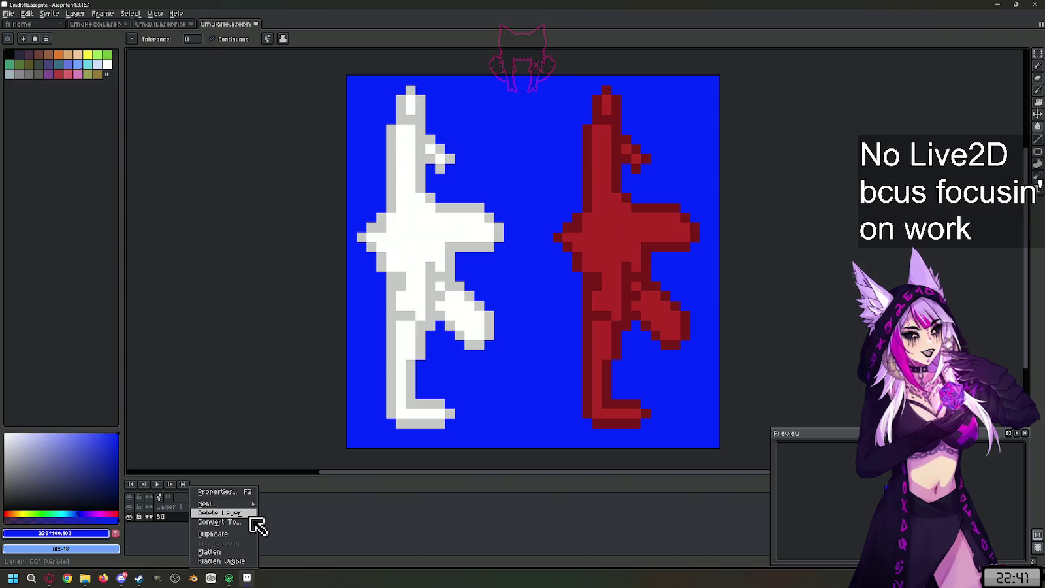
left_click(229, 513)
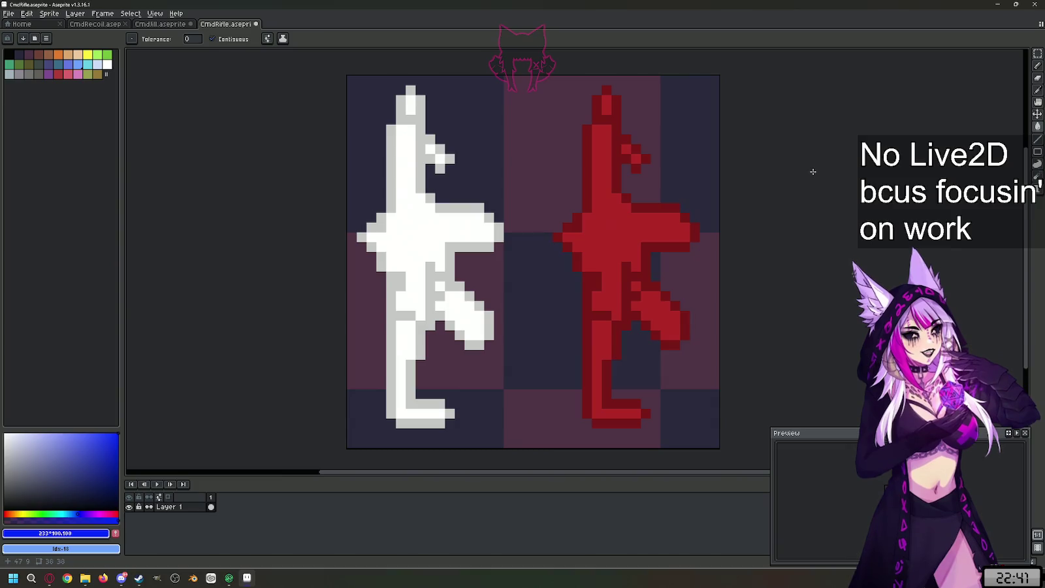
- Bucket-fill the red rifle's upper body, band, magazine edges and stock black
left_click(621, 202)
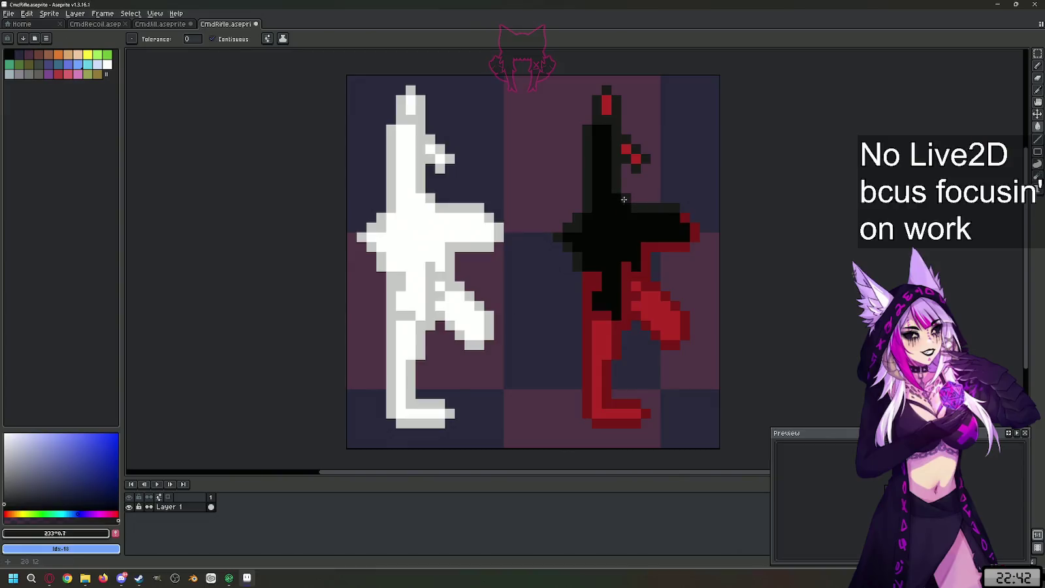
left_click(677, 247)
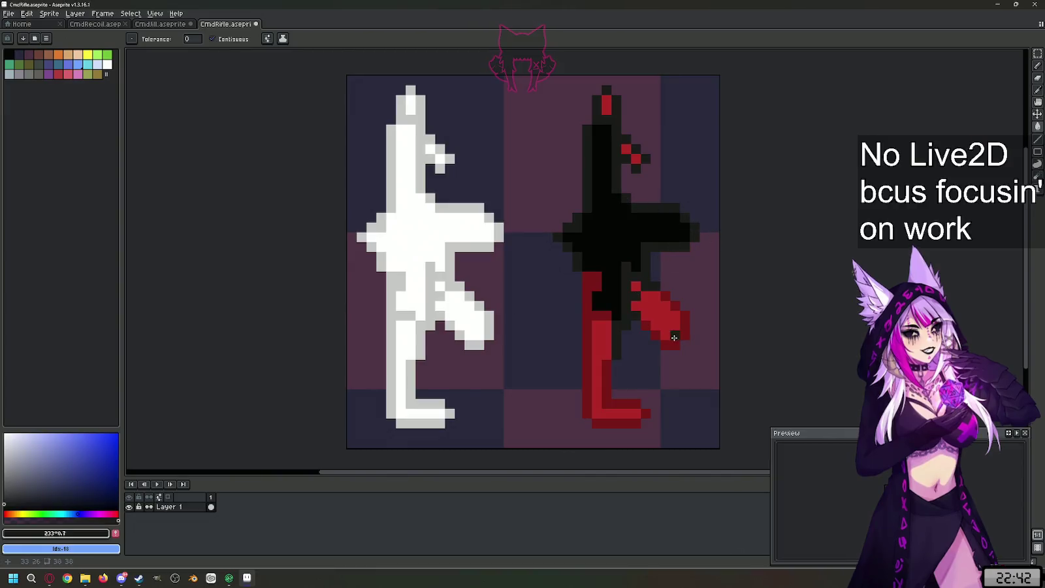
left_click(684, 327)
left_click(666, 345)
left_click(647, 328)
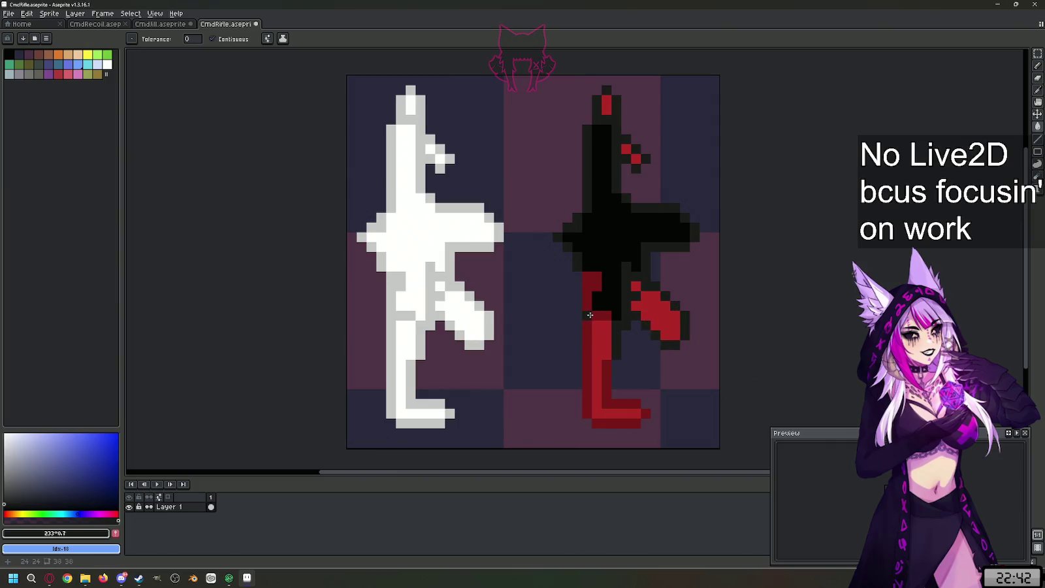
left_click(588, 315)
left_click(623, 405)
left_click(634, 423)
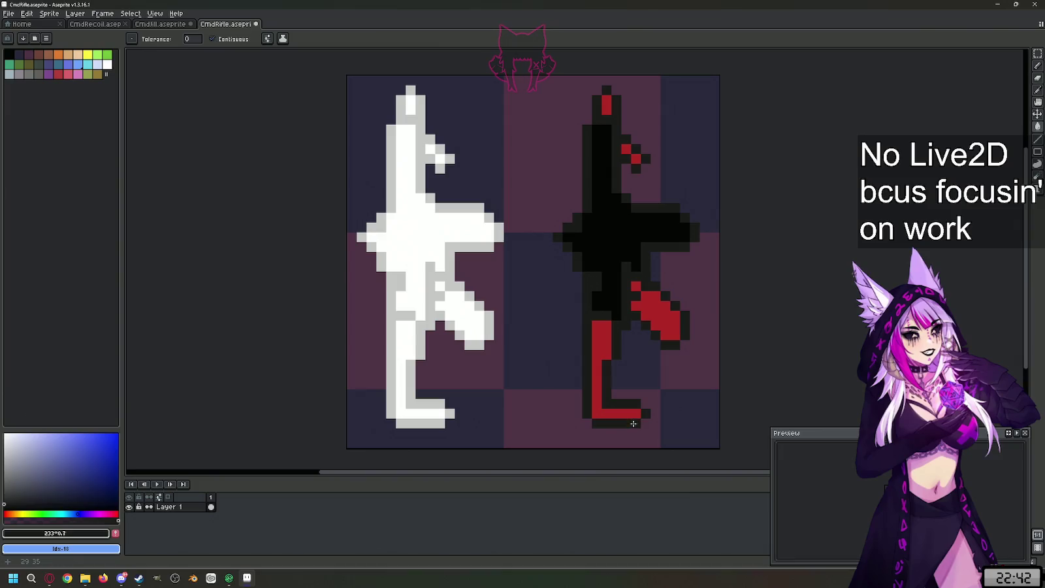
- Fill the remaining red stock, magazine, grip and tip pixels pure black, undoing one stray fill
left_click(611, 219, "alt")
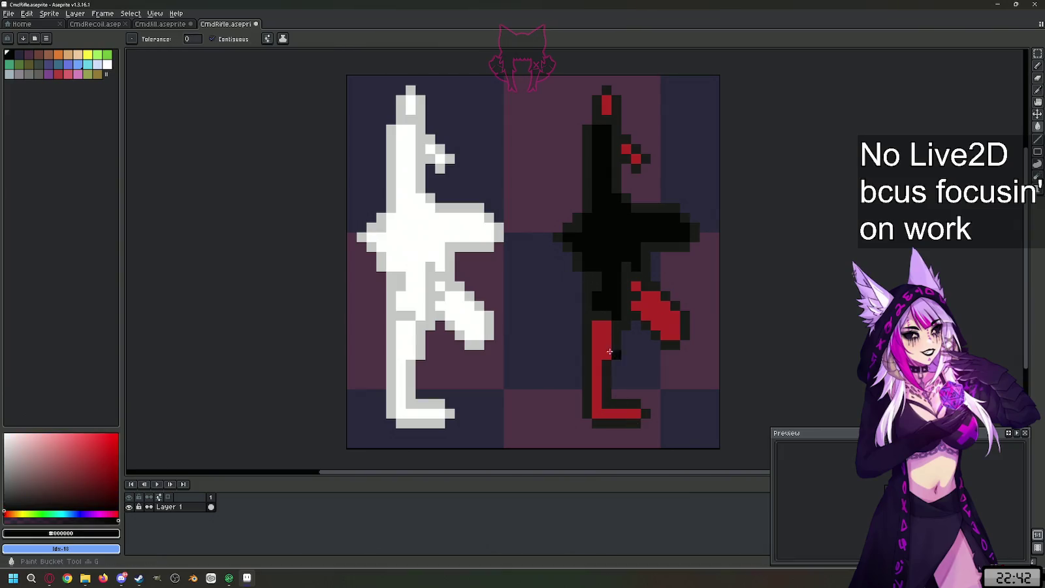
left_click(601, 346)
left_click(665, 305)
left_click(635, 287)
left_click(635, 158)
left_click(626, 149)
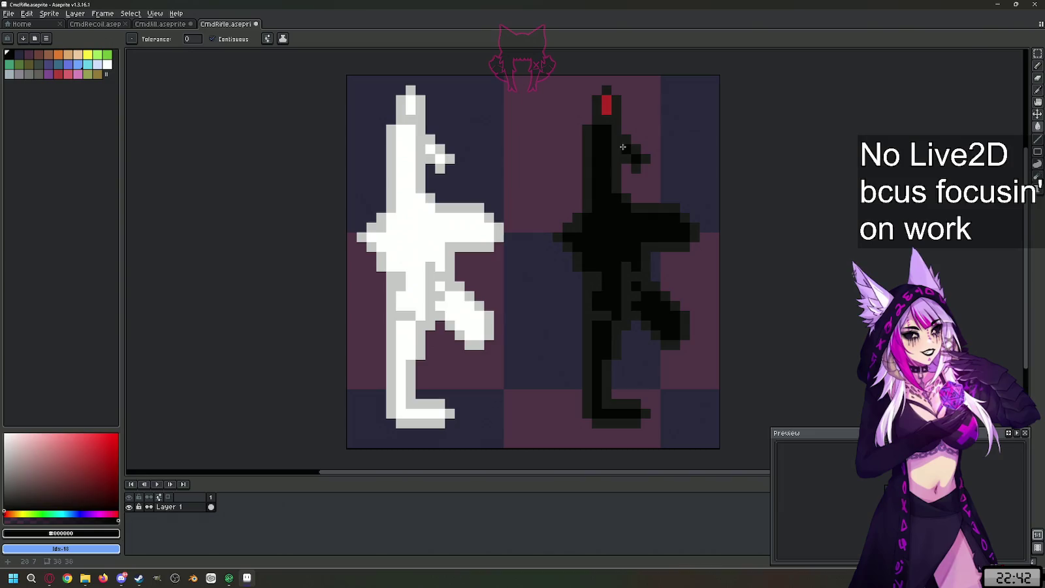
left_click(607, 105)
left_click(684, 345)
key("ctrl+z")
left_click(382, 128)
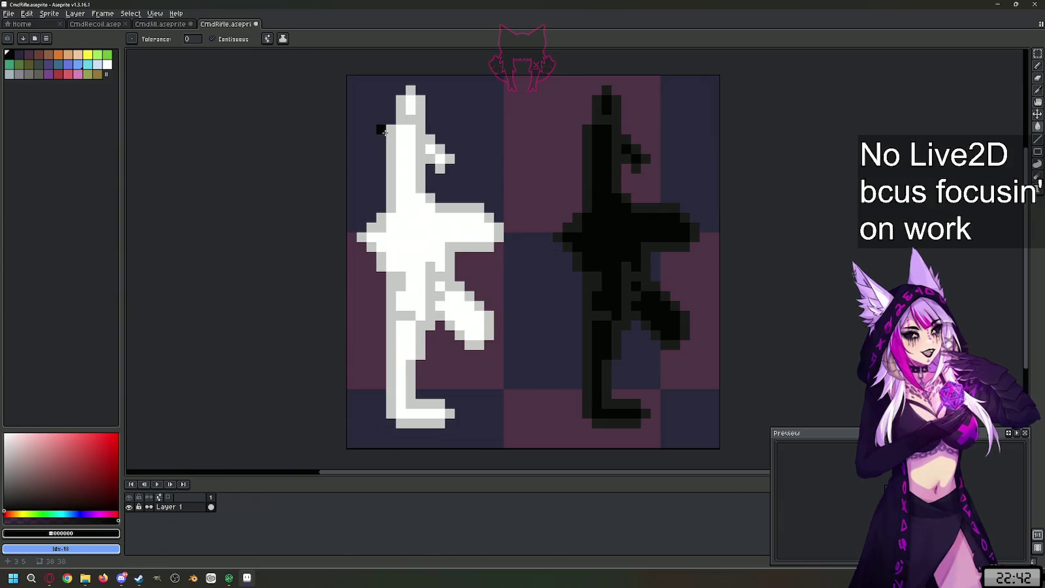
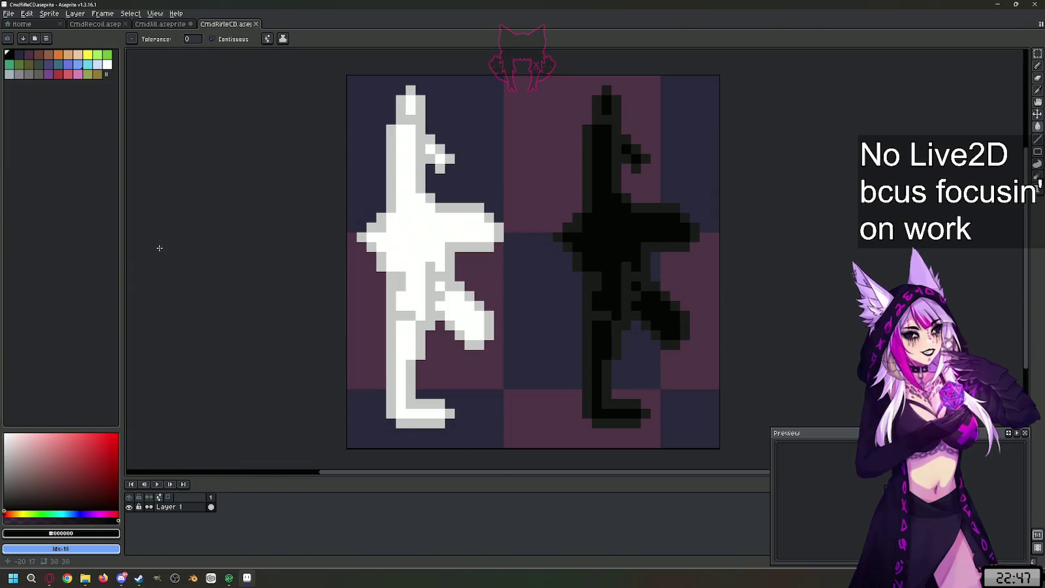
- Glance at the sword and recoil icons, return to the rifle icon, then bring up the browser
left_click(174, 26)
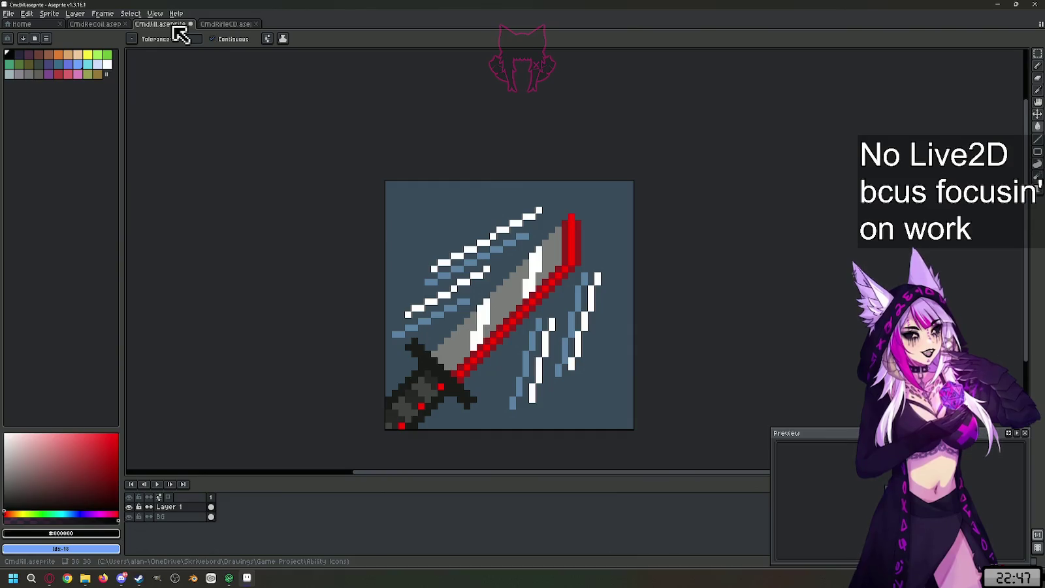
left_click(112, 33)
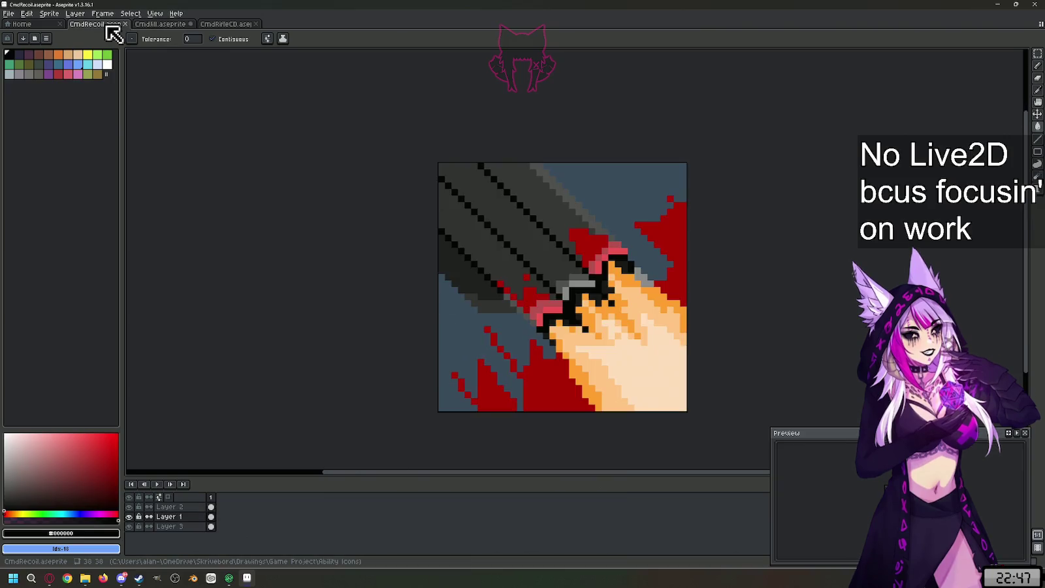
left_click(176, 33)
left_click(229, 25)
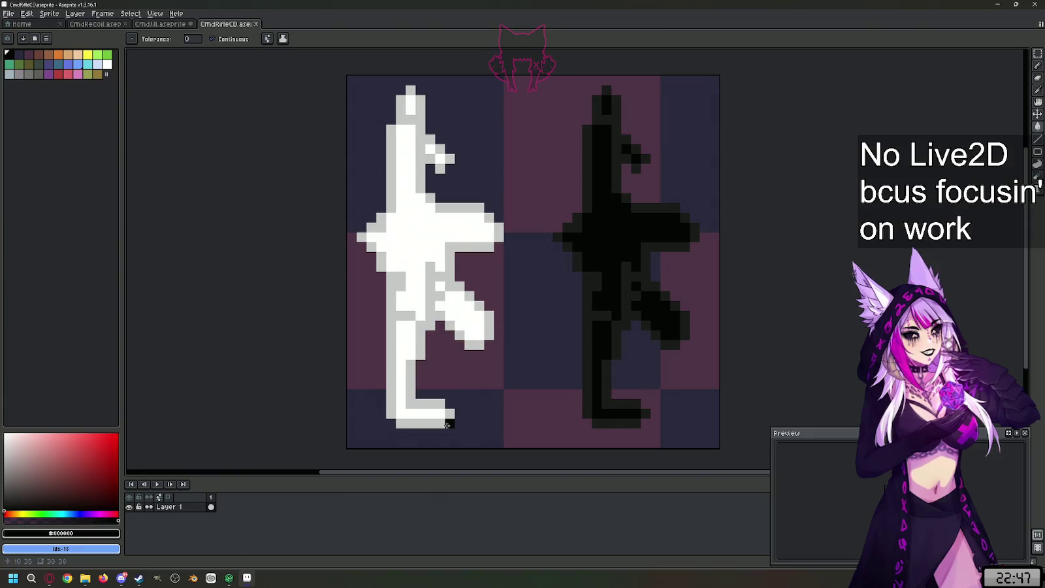
left_click(49, 578)
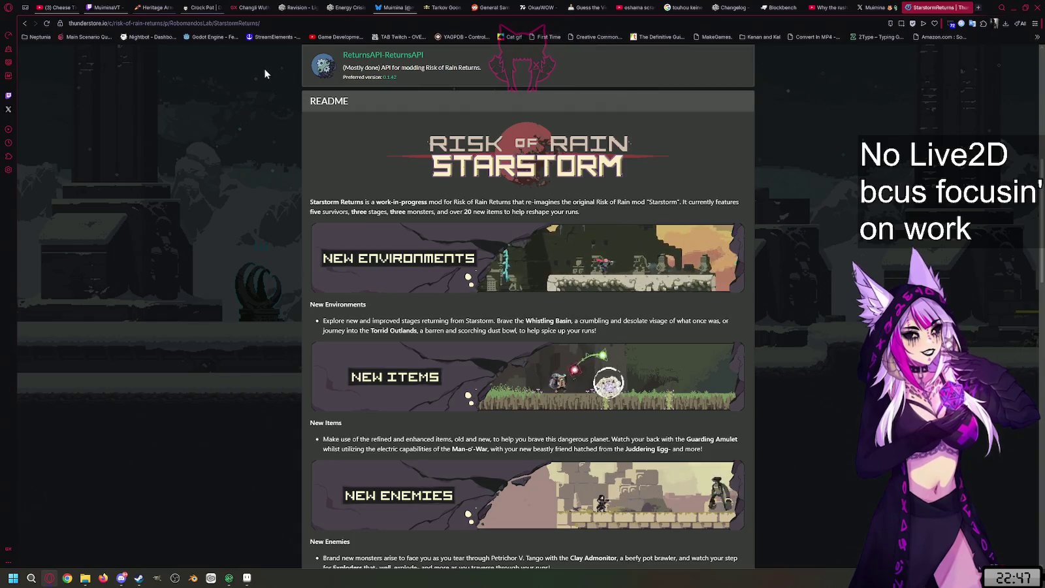
- Go to the Twitch channel and open a recent broadcast from its Videos list
left_click(104, 7)
scroll(175, 243, "down", 5)
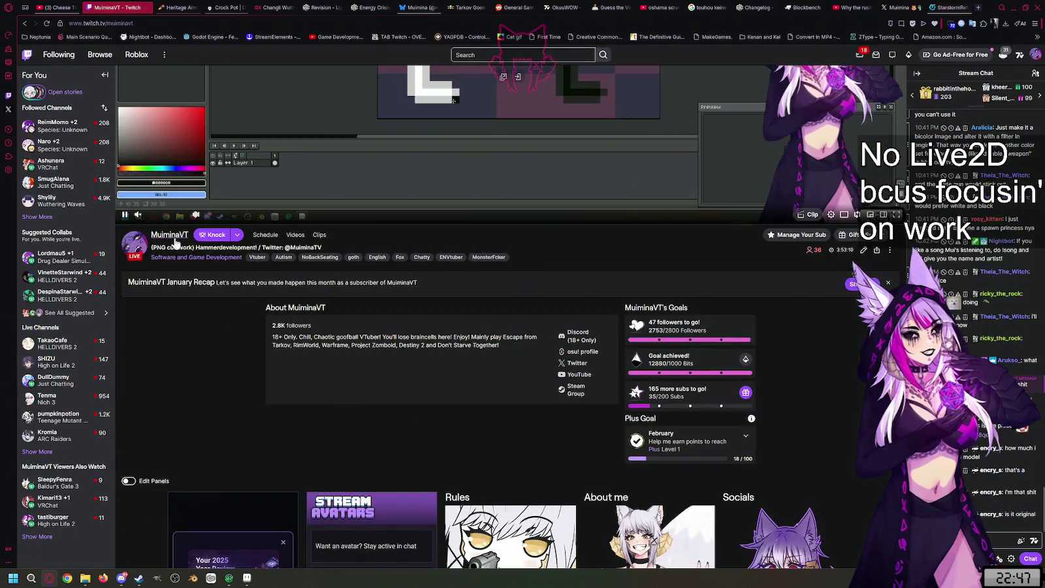
left_click(173, 239)
scroll(278, 273, "down", 3)
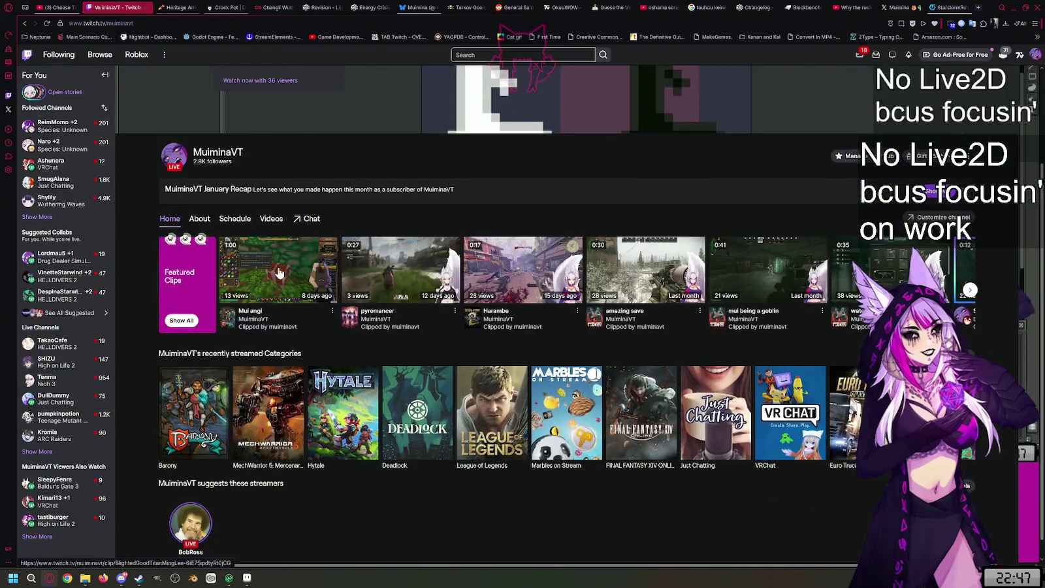
left_click(271, 218)
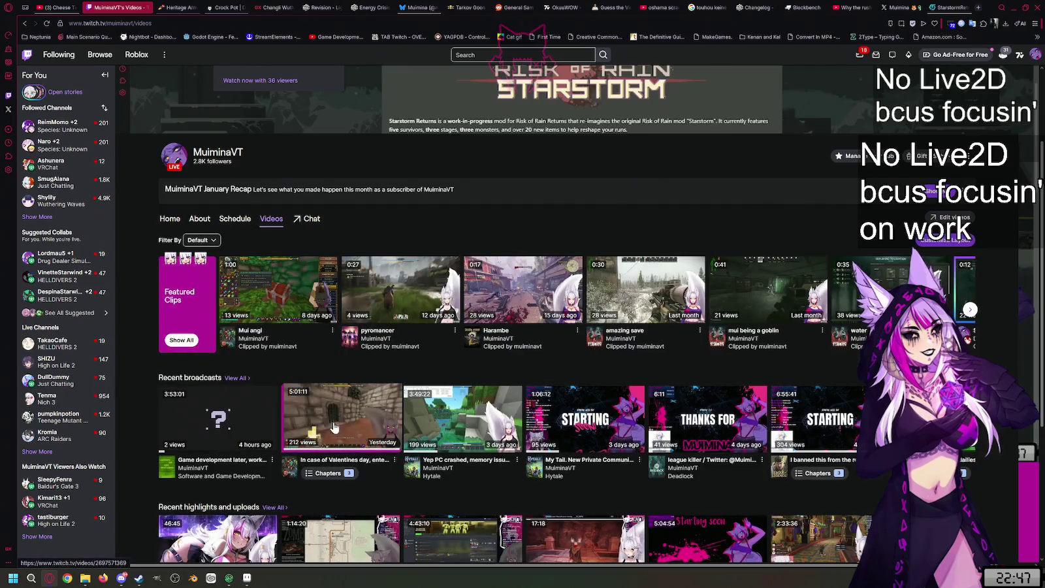
left_click(336, 425)
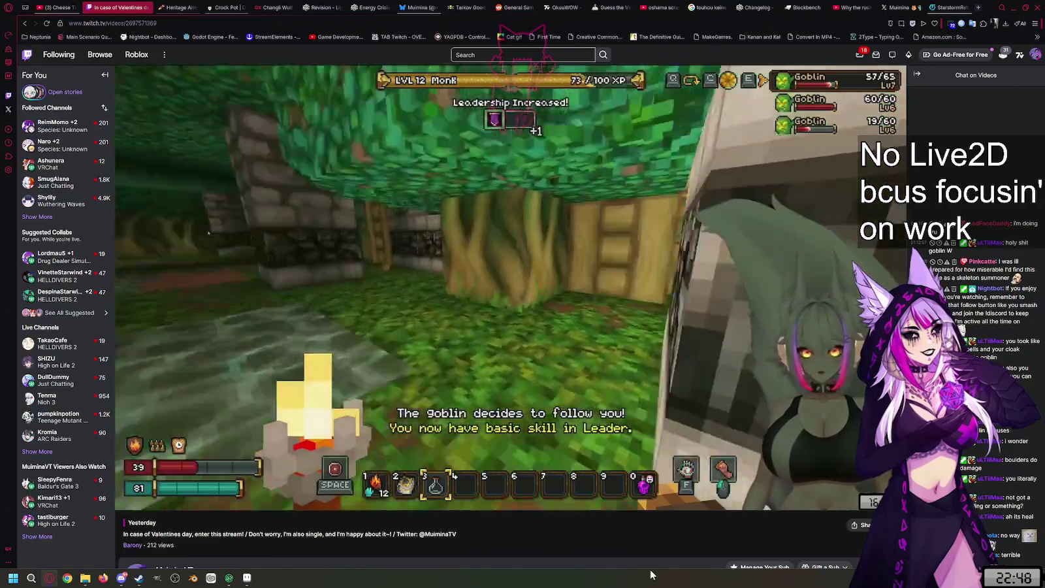
- Browse older broadcasts, open the first-time Terraria broadcast, and pause its playback
scroll(621, 541, "down", 2)
scroll(620, 541, "down", 4)
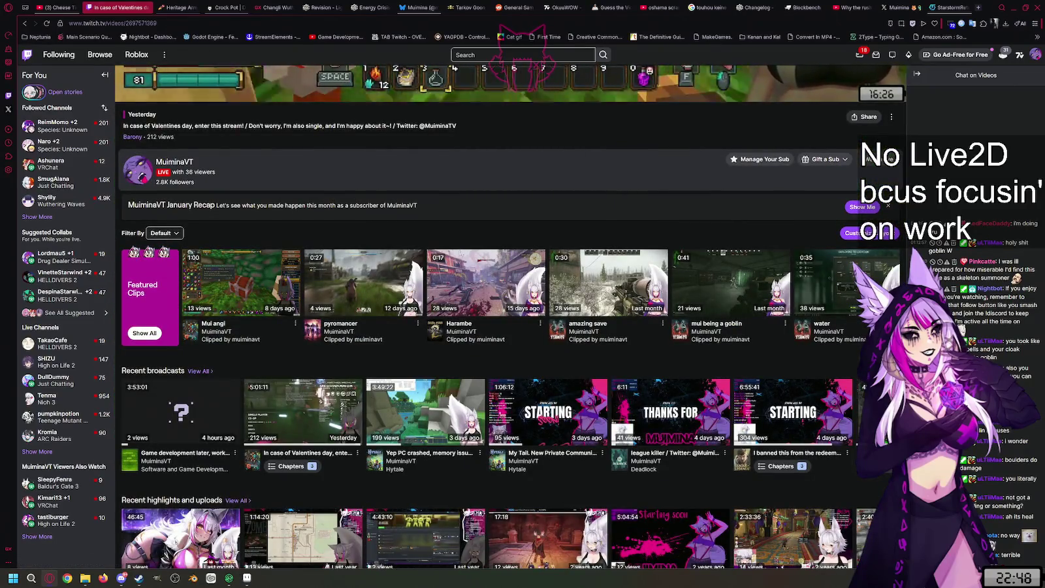
left_click(862, 431)
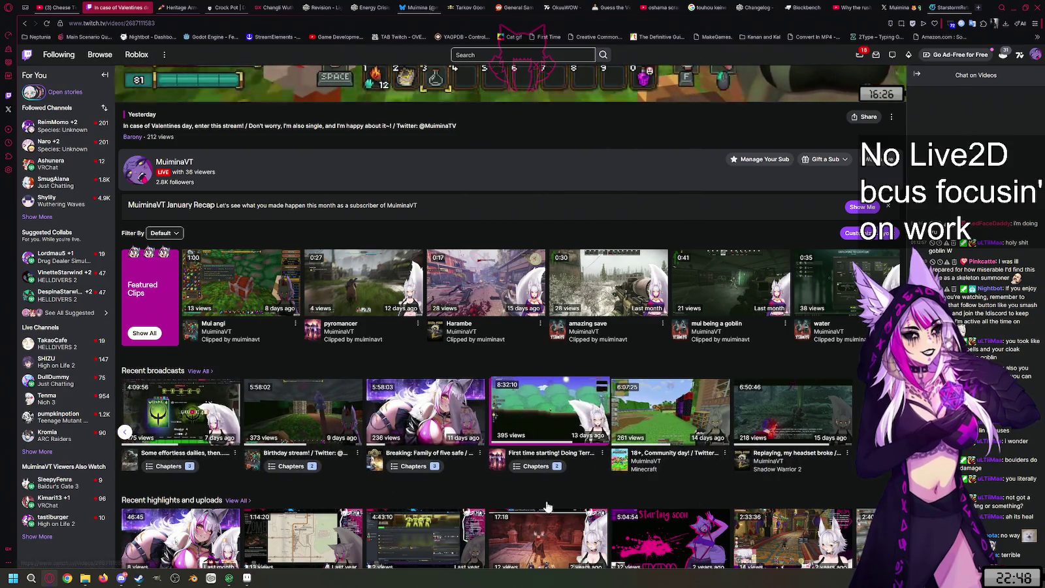
scroll(620, 509, "up", 1)
left_click(621, 509)
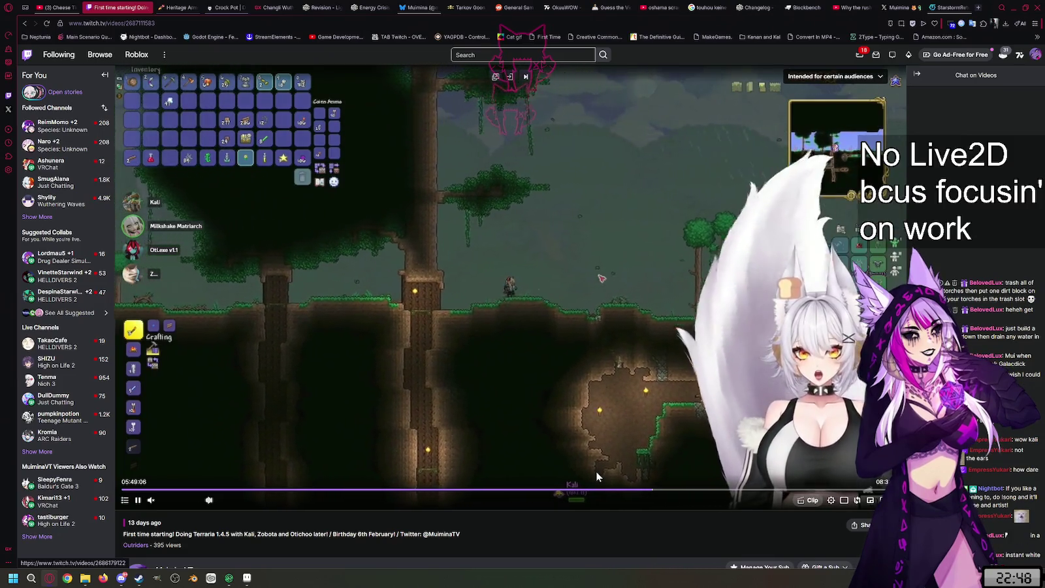
scroll(597, 476, "down", 3)
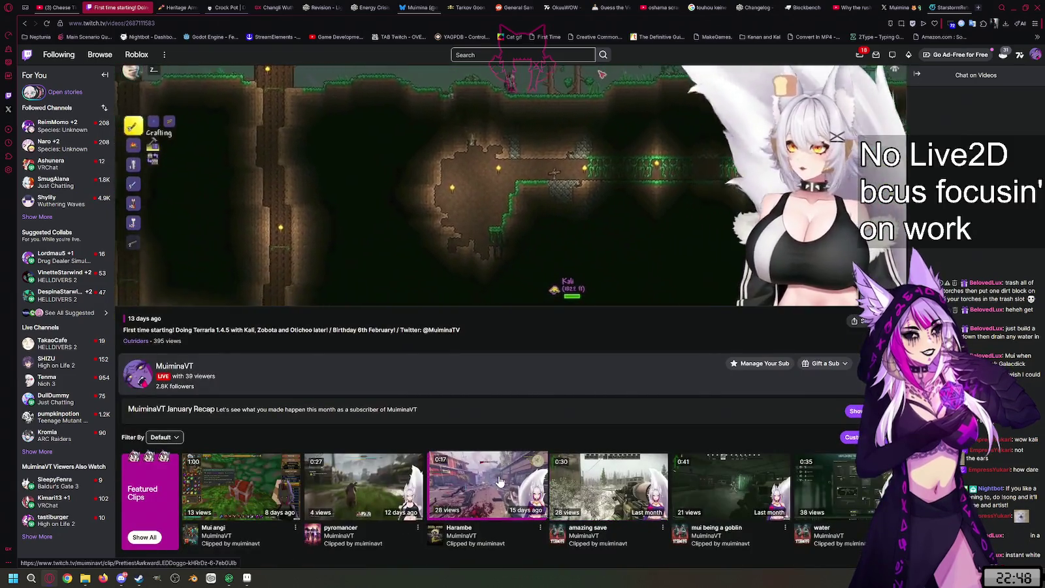
scroll(499, 481, "down", 4)
scroll(152, 533, "up", 7)
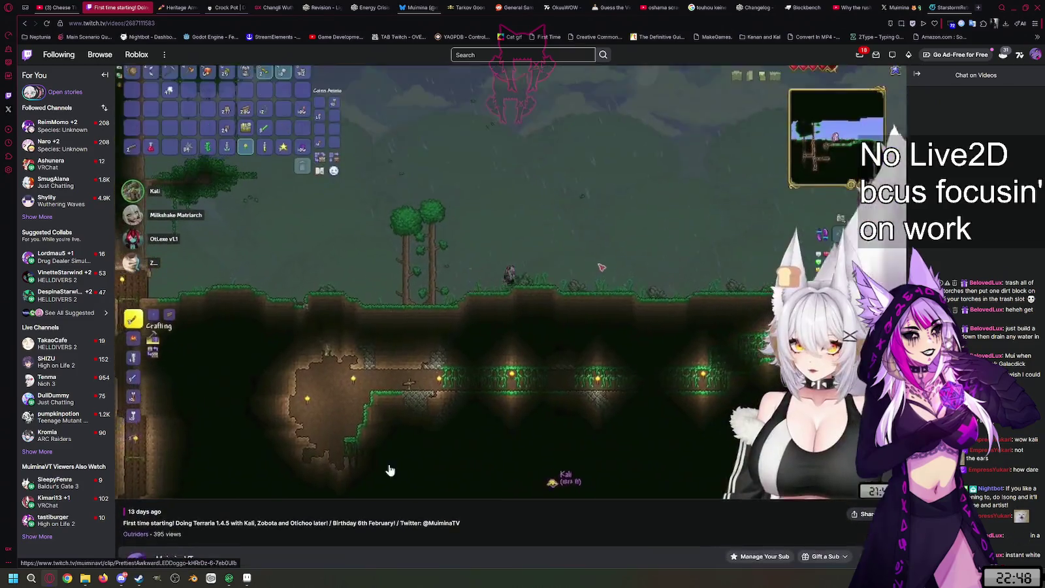
key("space")
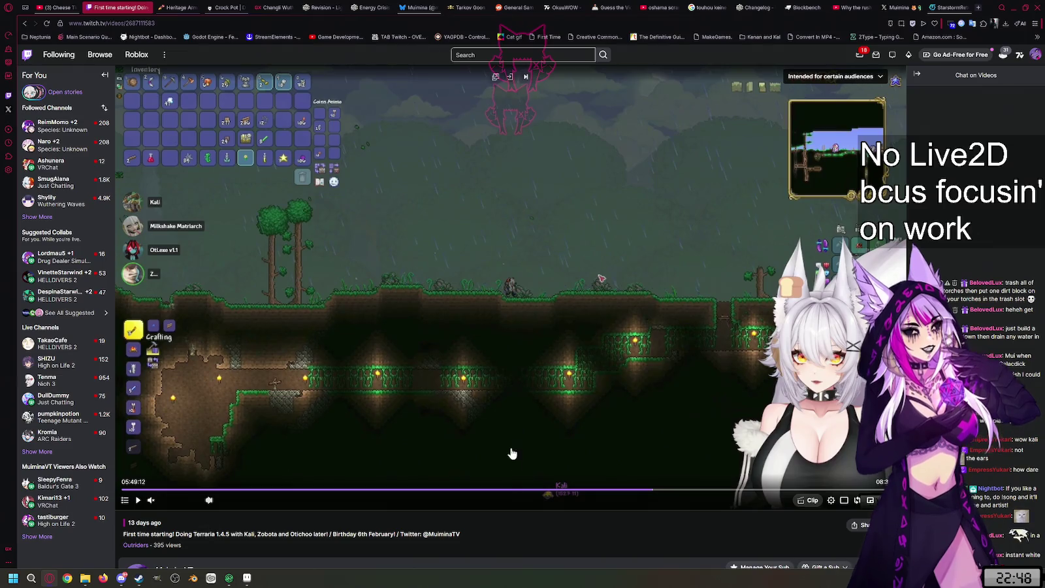
mouse_move(436, 367)
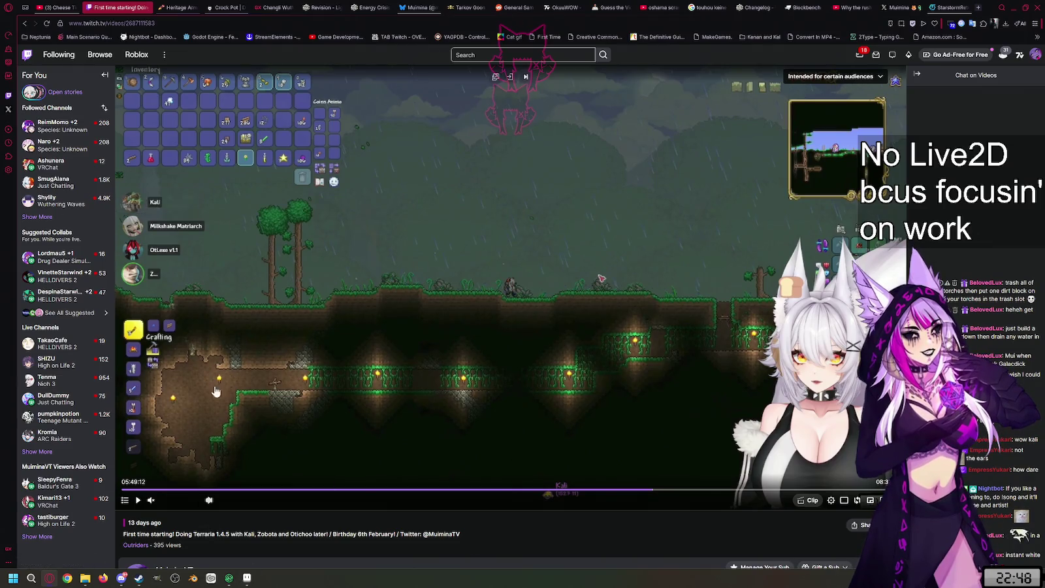
- Return to the channel's live stream, pause it, and switch back to Aseprite
scroll(201, 522, "down", 1)
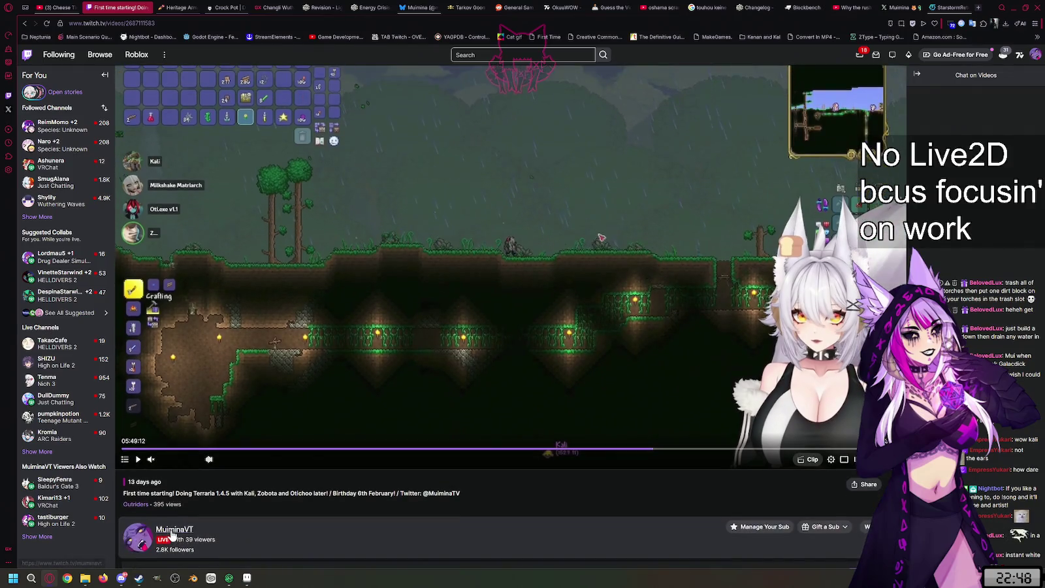
left_click(298, 522)
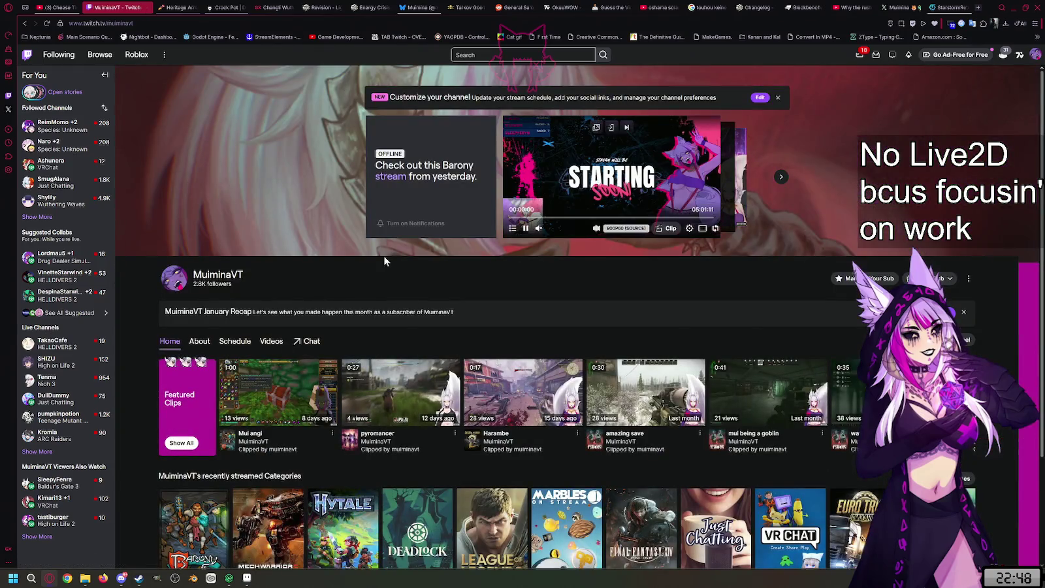
left_click(307, 341)
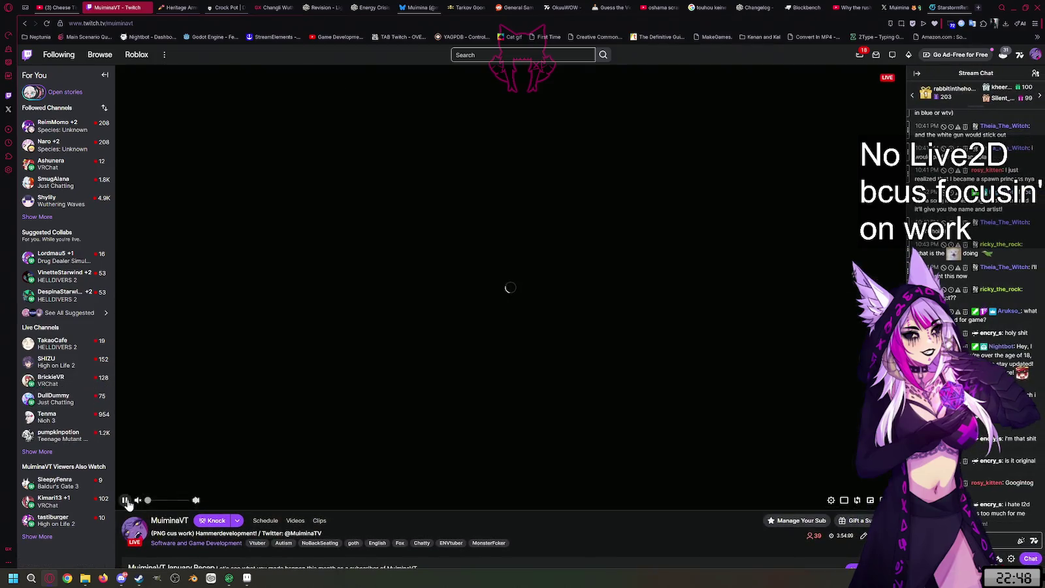
left_click(125, 500)
left_click(951, 7)
key("alt+Tab")
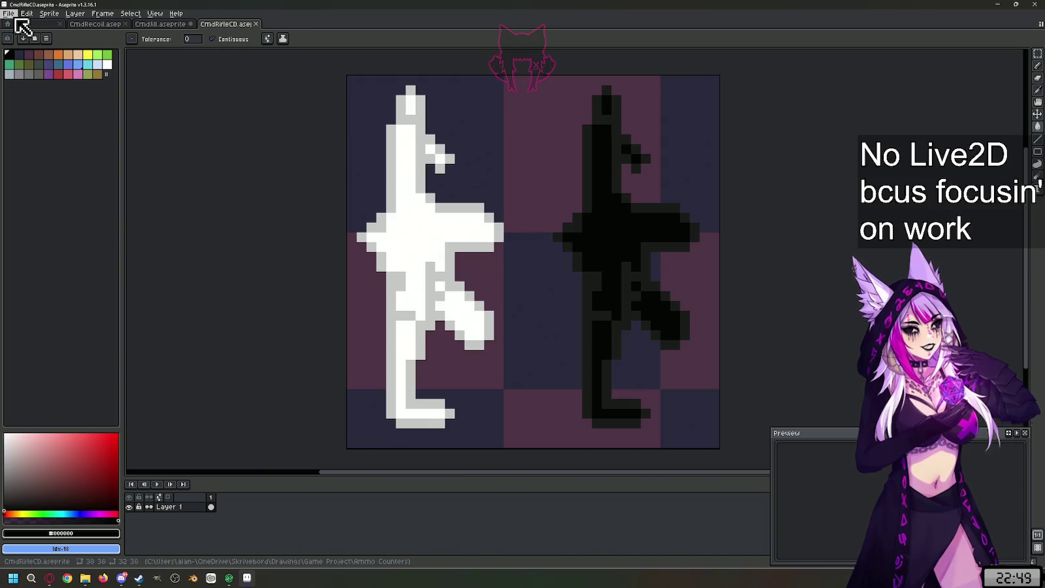
- Open Aseprite's File menu while the rifle icon document is showing
left_click(8, 13)
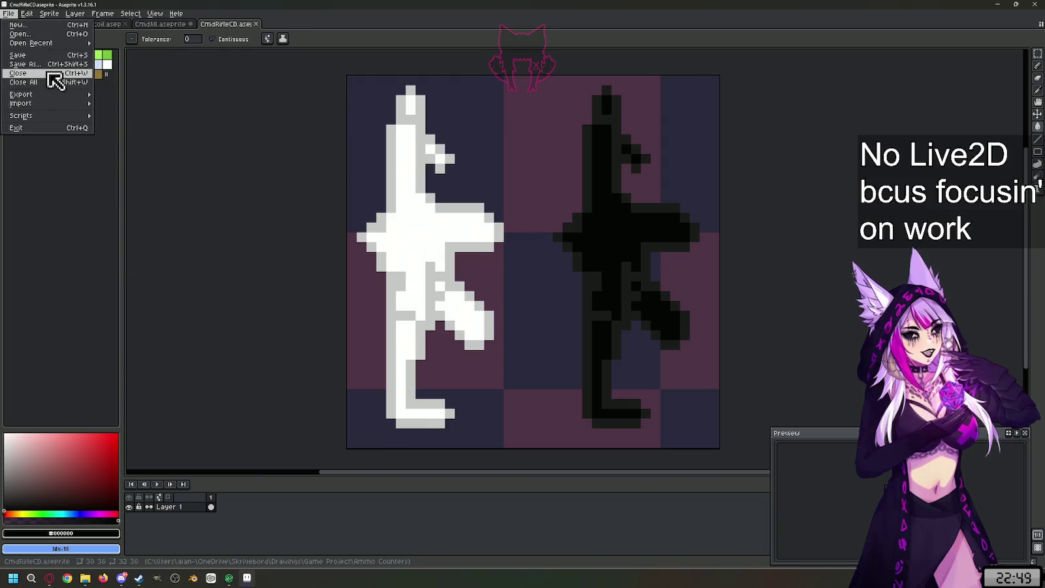
mouse_move(21, 94)
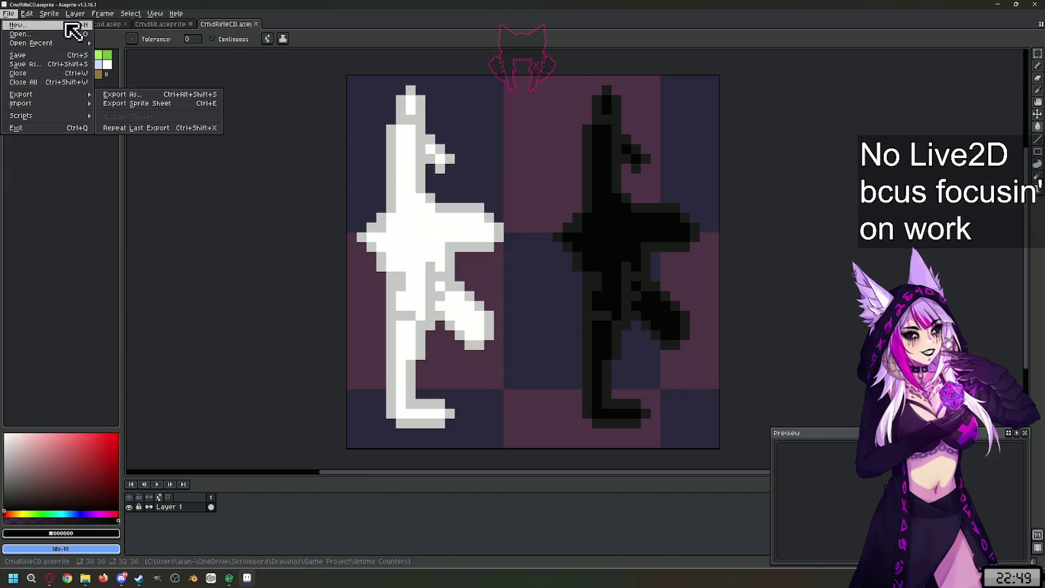
- Create a new 36×36 sprite
left_click(69, 24)
type("36")
key("Tab")
type("36")
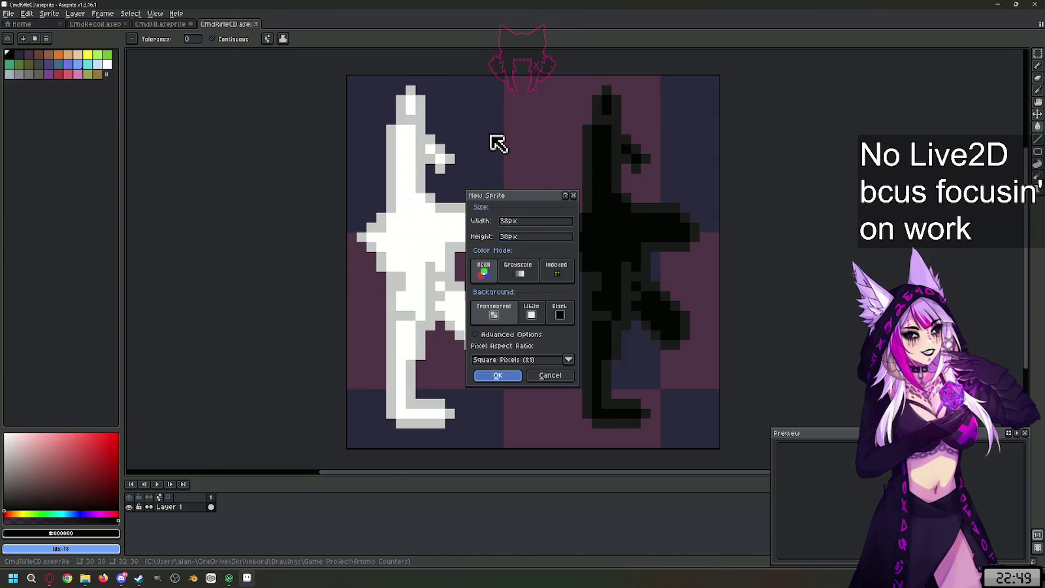
key("Return")
scroll(523, 168, "up", 2)
scroll(618, 261, "up", 2)
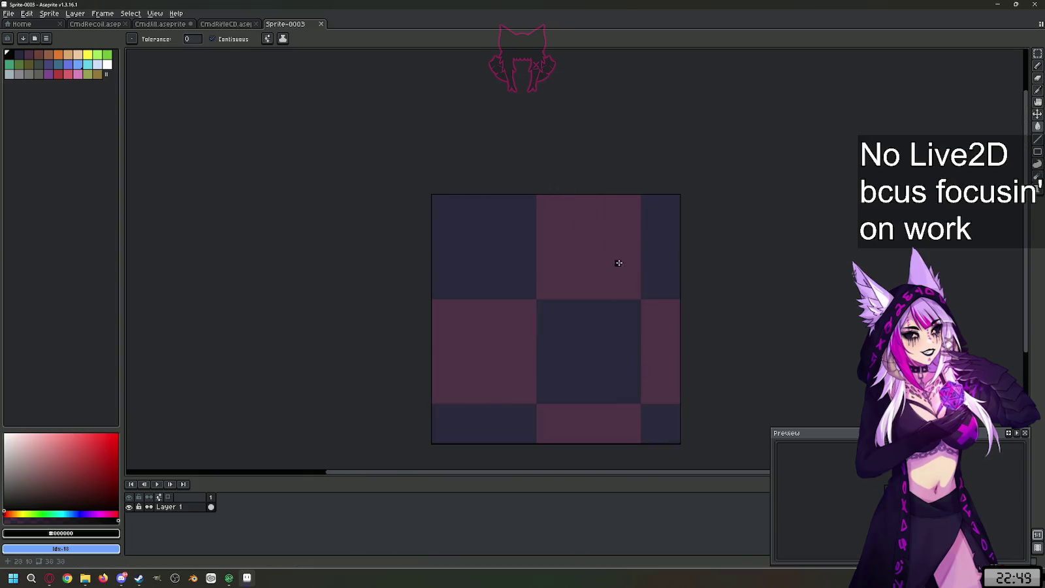
scroll(536, 355, "up", 2)
scroll(498, 241, "down", 2)
- Sample the slate-blue background colour from the sword icon document
left_click(226, 24)
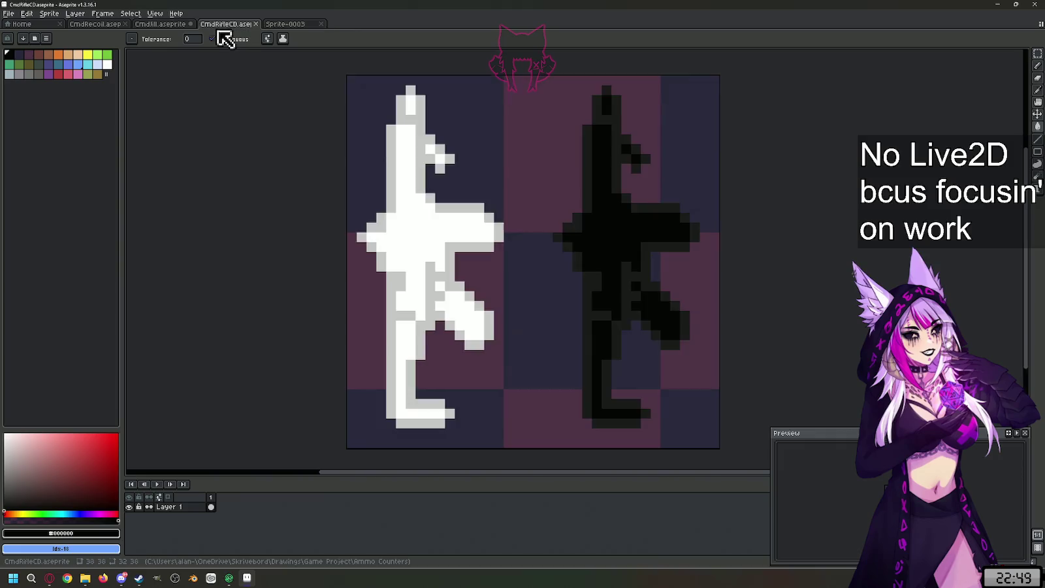
left_click(154, 25)
key("i")
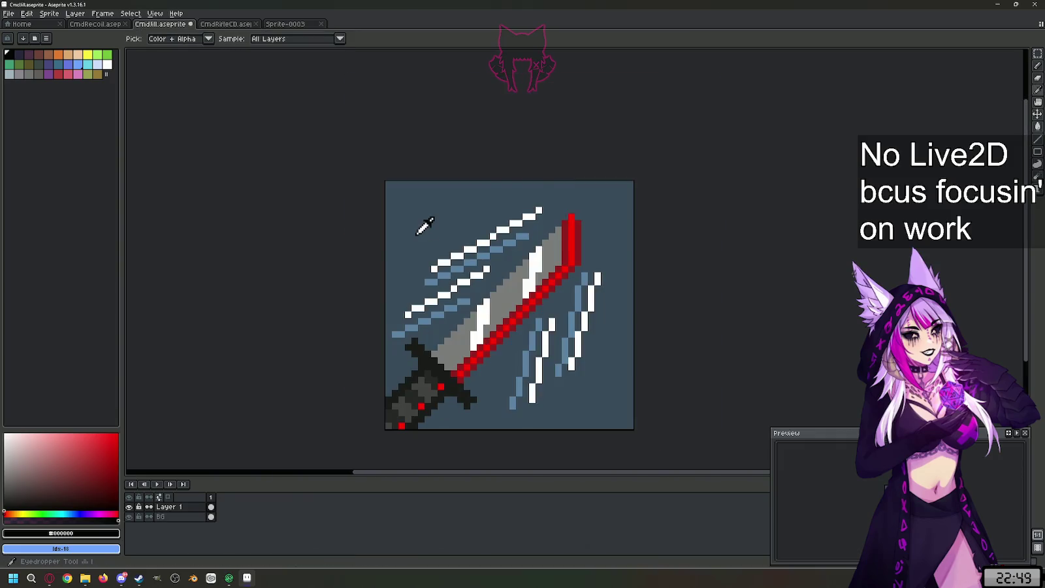
left_click(422, 224)
left_click(295, 24)
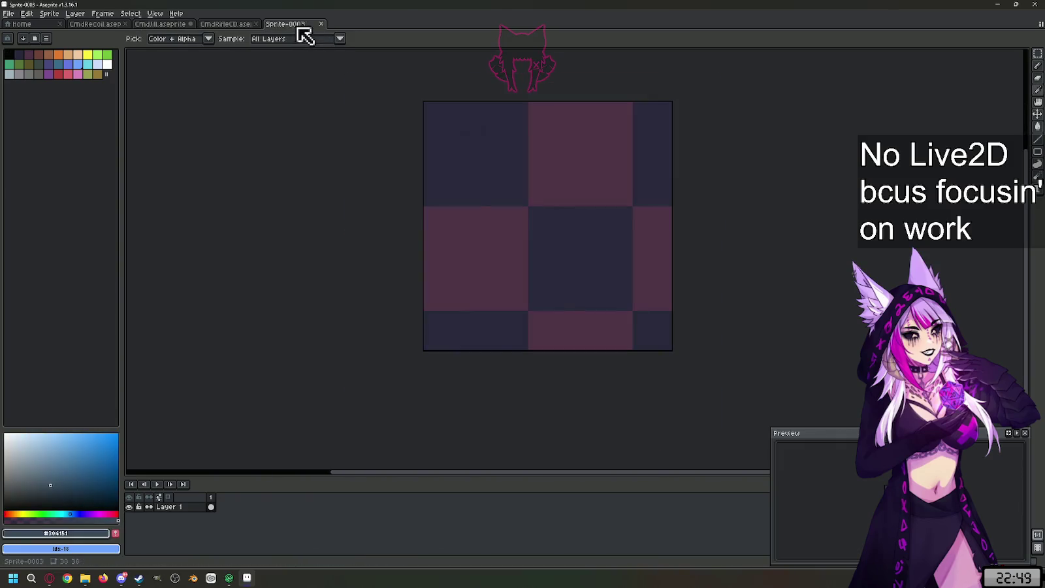
- Add a new layer, move it below Layer 1, and rename it BG
key("shift+n")
right_click(189, 512)
left_click(190, 508)
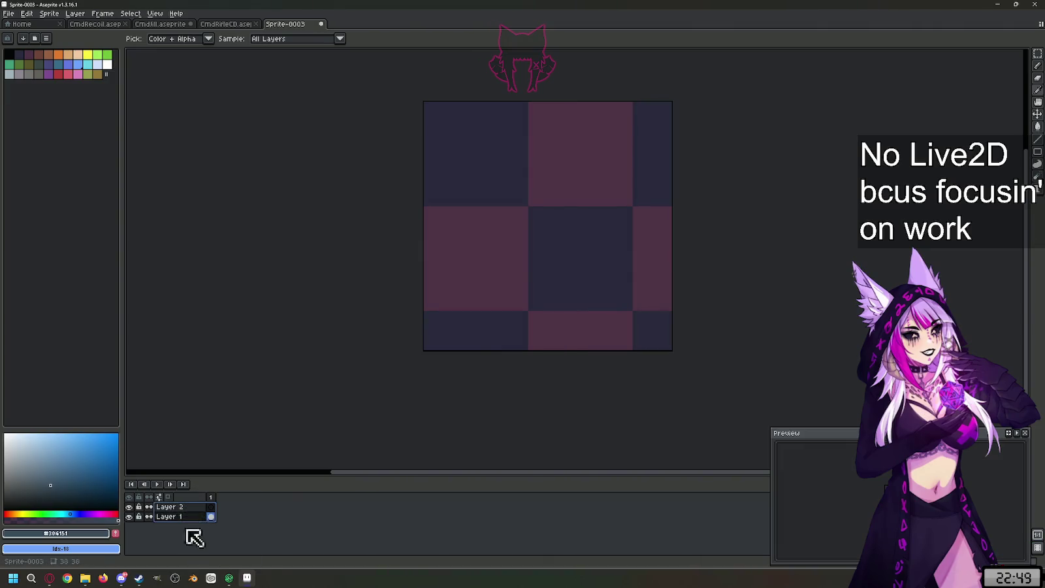
left_click_drag(189, 506, 186, 516)
double_click(184, 518)
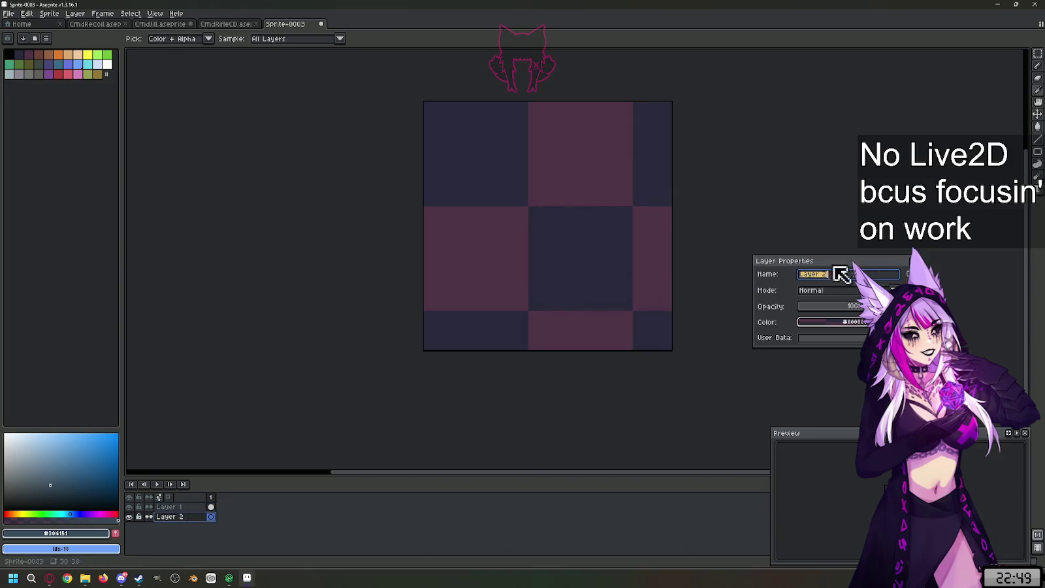
type("BG")
key("Return")
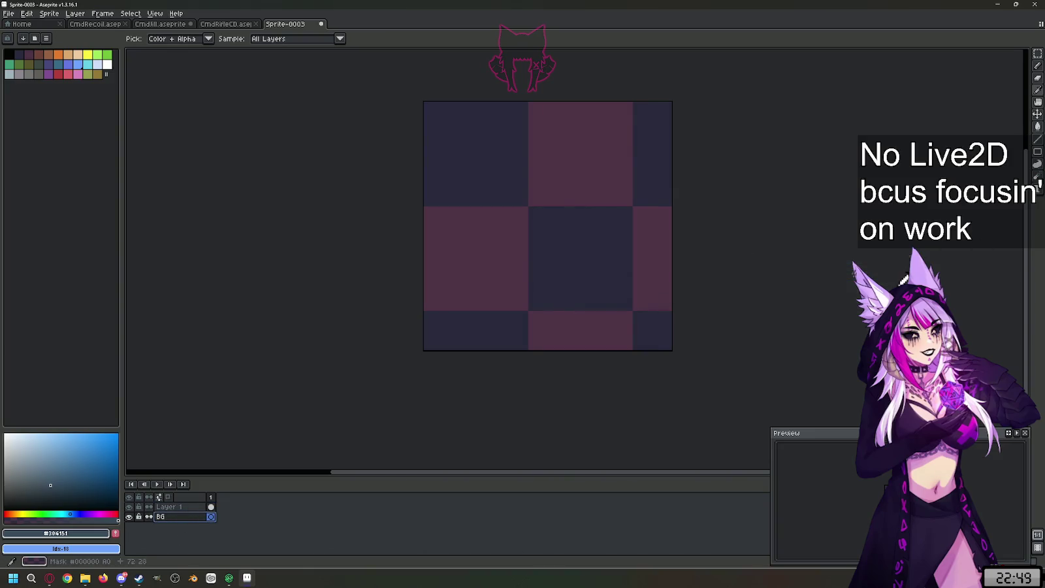
- Fill the Sprite-0003 canvas with the sword icon's slate blue #304151
left_click(621, 208)
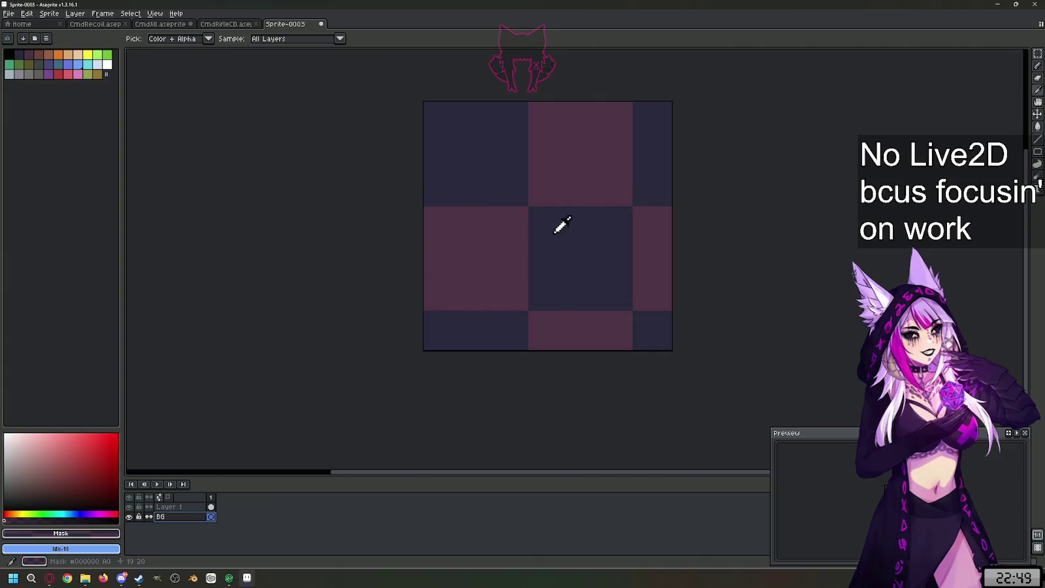
left_click(157, 24)
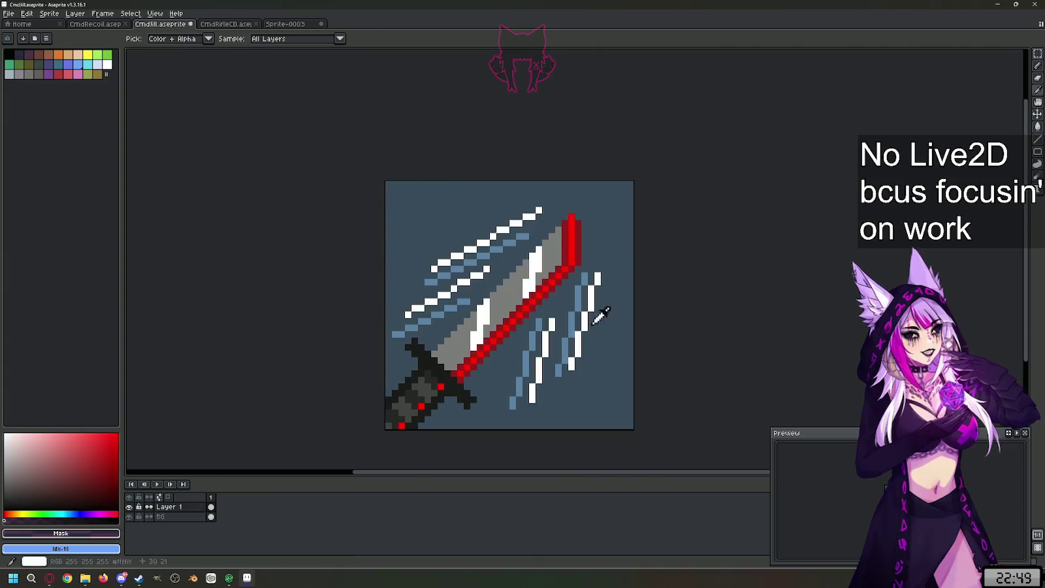
left_click(627, 356)
left_click(285, 24)
left_click(560, 236)
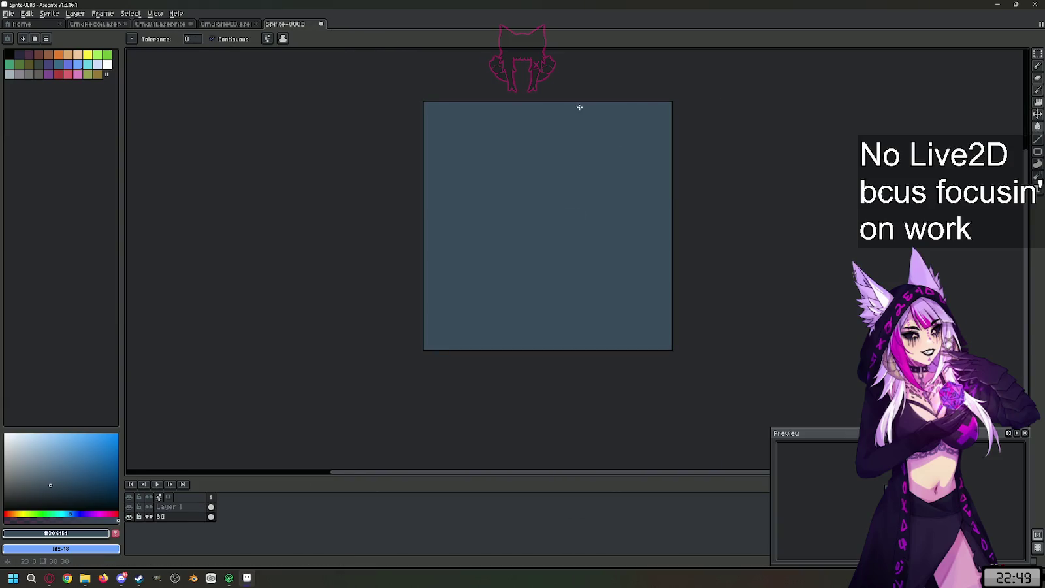
- Select Layer 1 and mix a soft, fully opaque orange in the colour picker
left_click(167, 507)
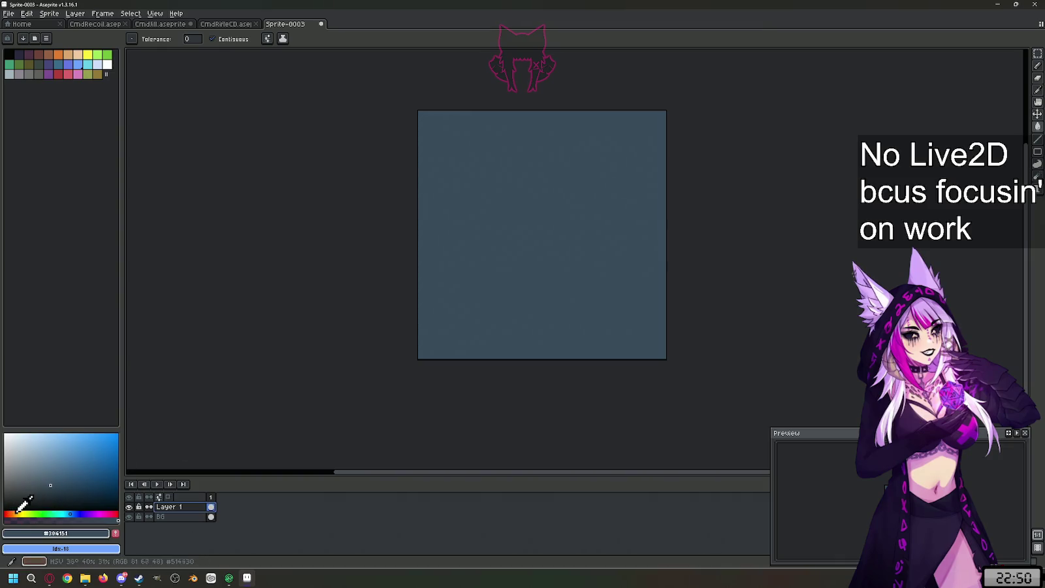
left_click(20, 514)
left_click_drag(20, 514, 119, 433)
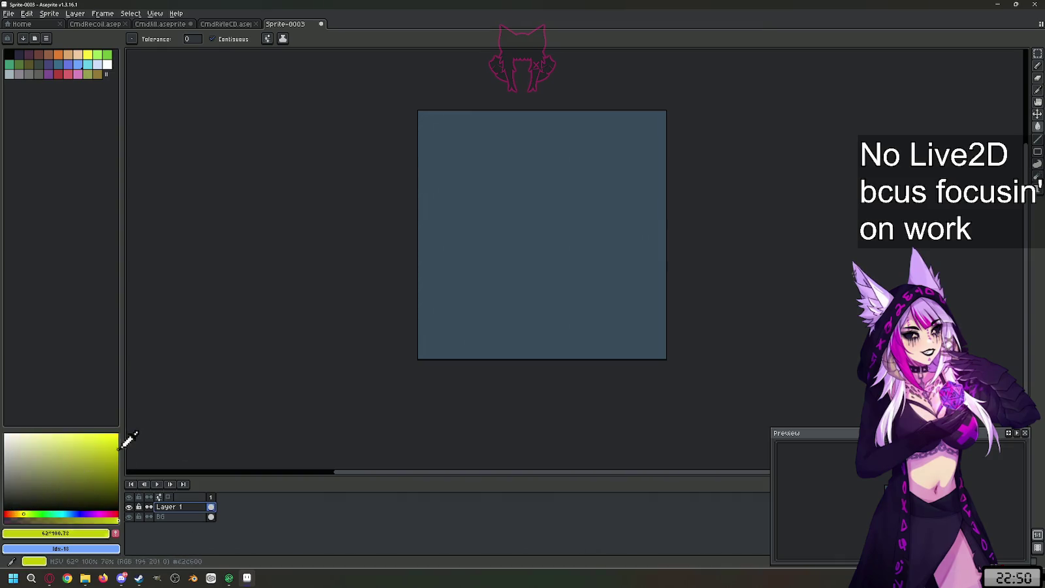
left_click_drag(20, 521, 200, 515)
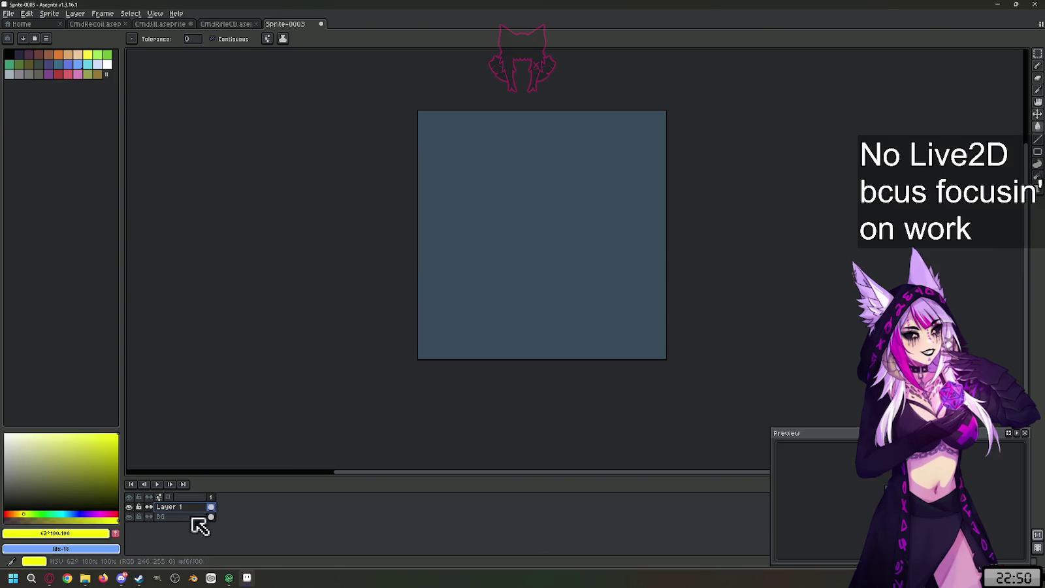
mouse_move(26, 513)
left_mouse_down()
mouse_move(12, 514)
mouse_move(190, 431)
left_mouse_up()
left_click(98, 456)
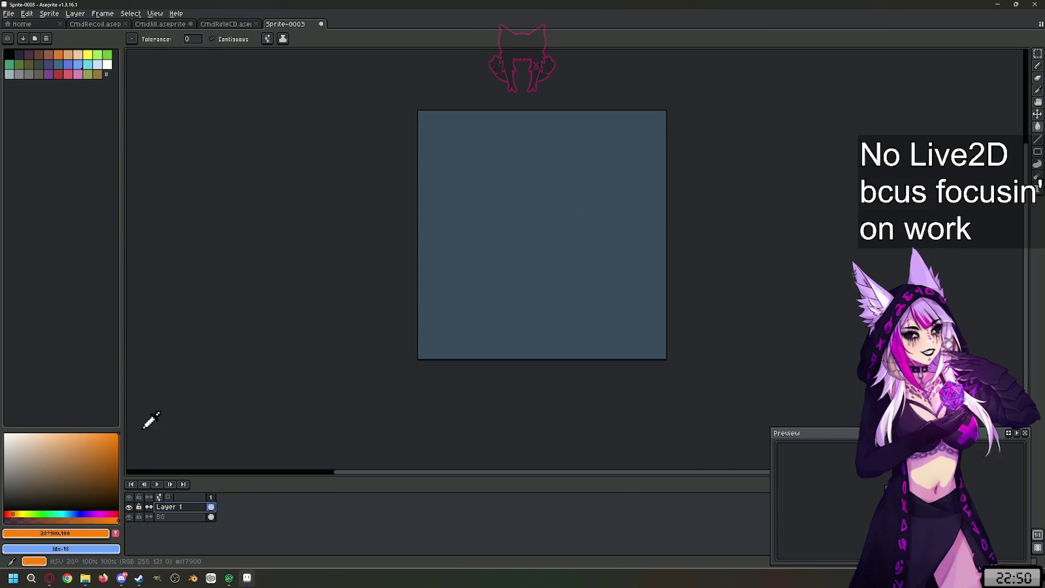
left_click(103, 432)
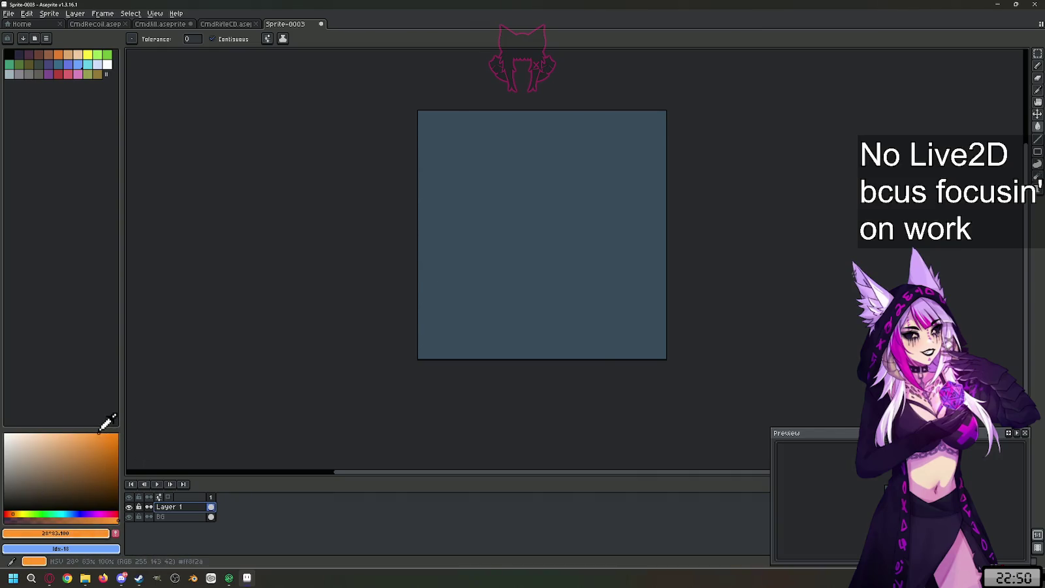
scroll(597, 205, "up", 3)
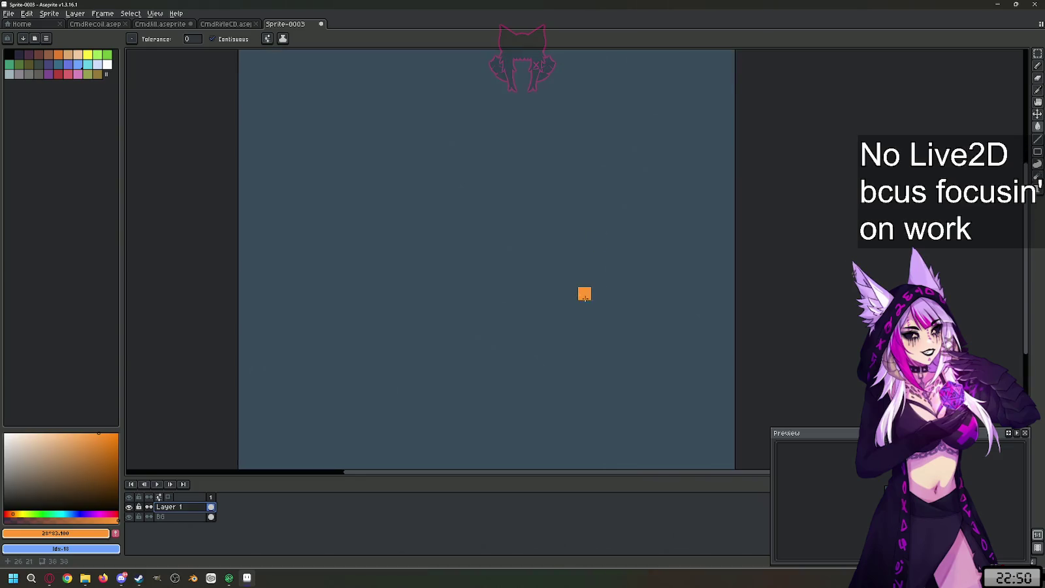
scroll(583, 291, "down", 1)
- Draw three orange bars: a short right one, a middle one, and a long upper-left one
key("b")
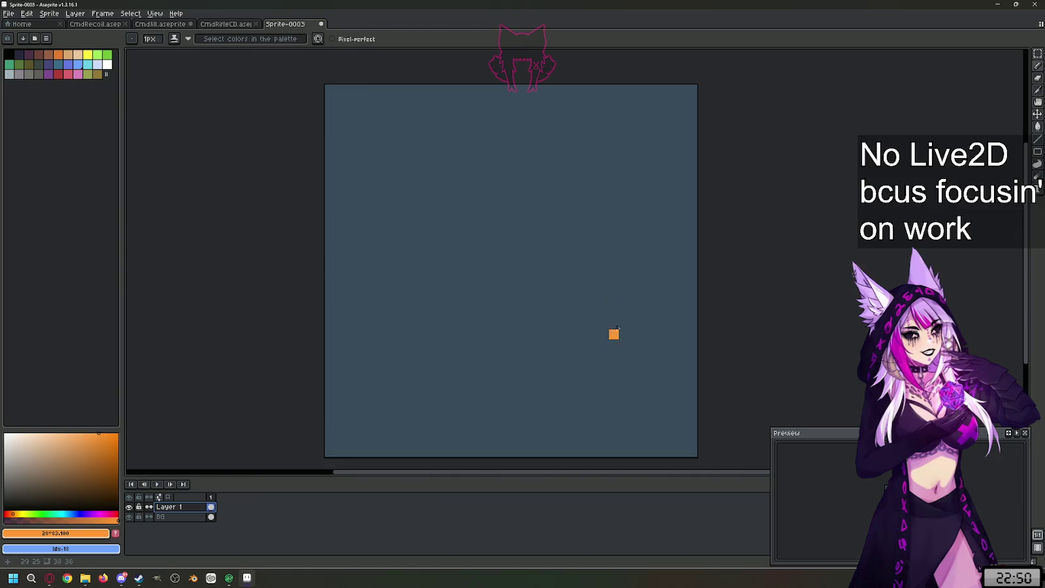
key("ctrl+z")
left_click_drag(606, 295, 587, 294)
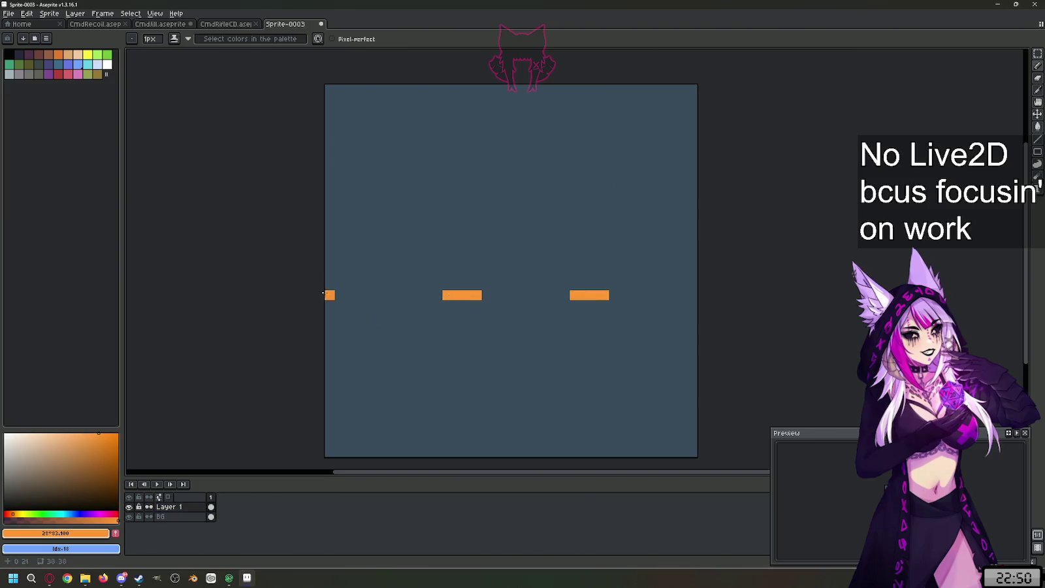
left_click(461, 272, "alt")
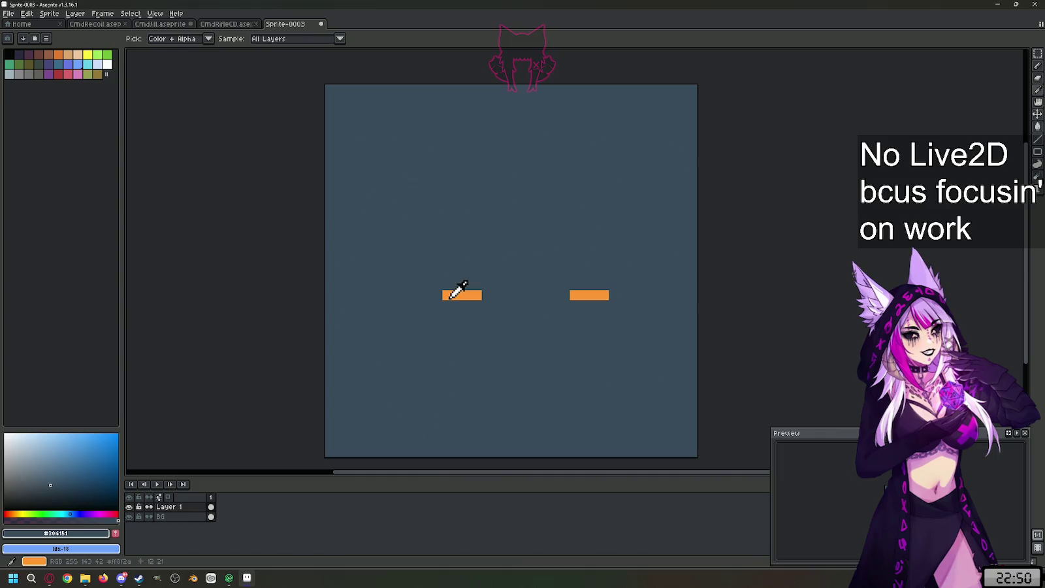
key("ctrl+z")
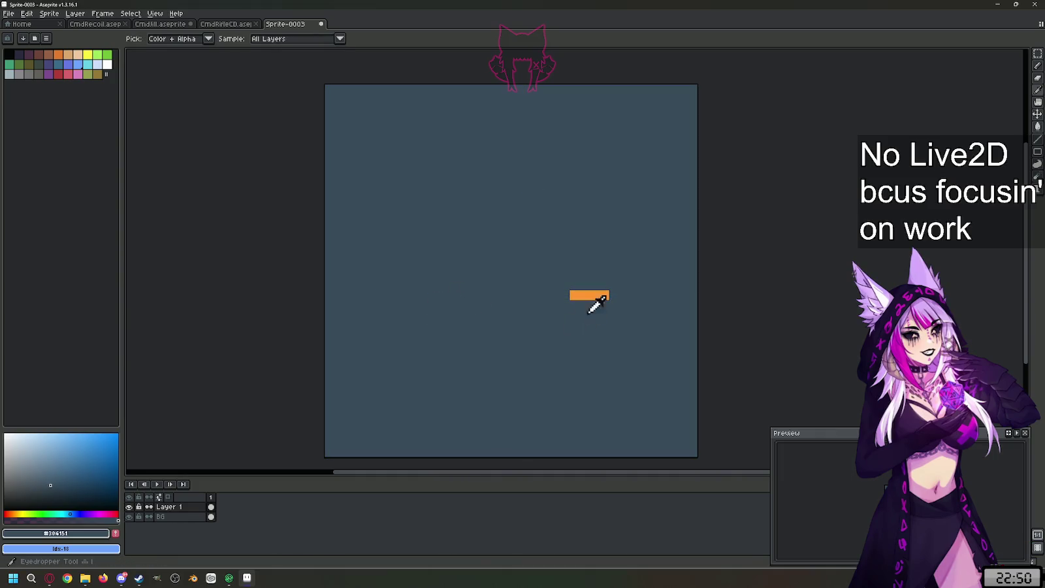
left_click(591, 295, "alt")
left_click_drag(467, 285, 427, 286)
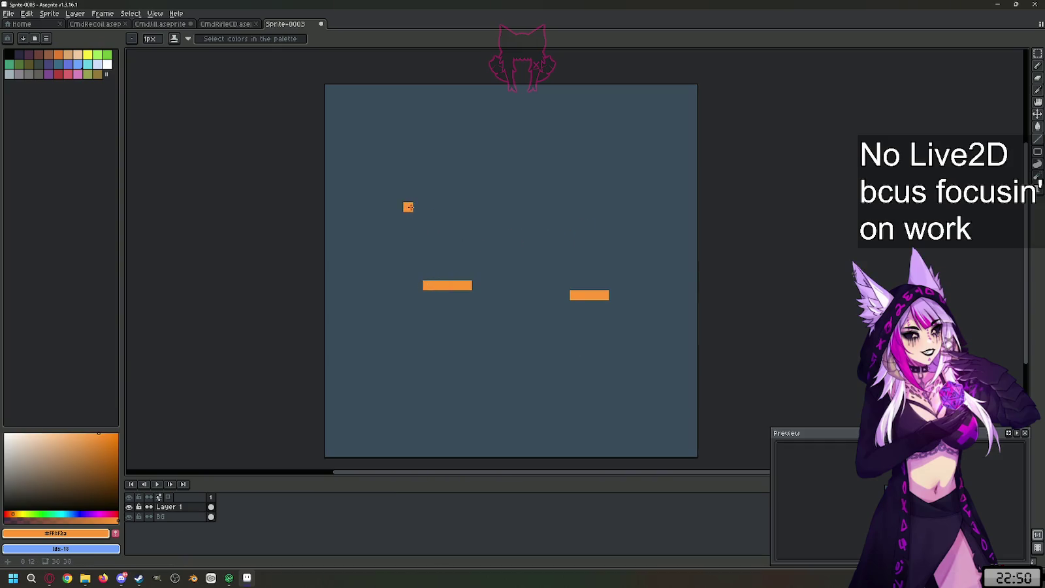
left_click_drag(413, 198, 360, 198)
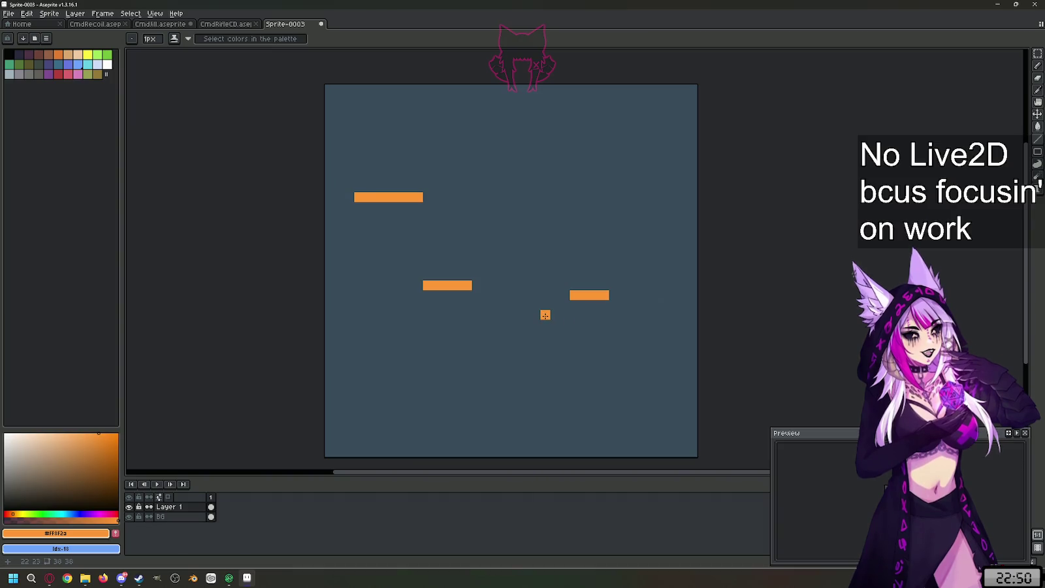
- Extend the right bar, add muted tan tips to all three bars, and grey the top bar's left end
left_click(565, 295)
left_click(35, 456)
left_click(477, 285)
left_click(614, 296)
left_click(624, 296)
left_click_drag(427, 197, 438, 197)
left_click(487, 285)
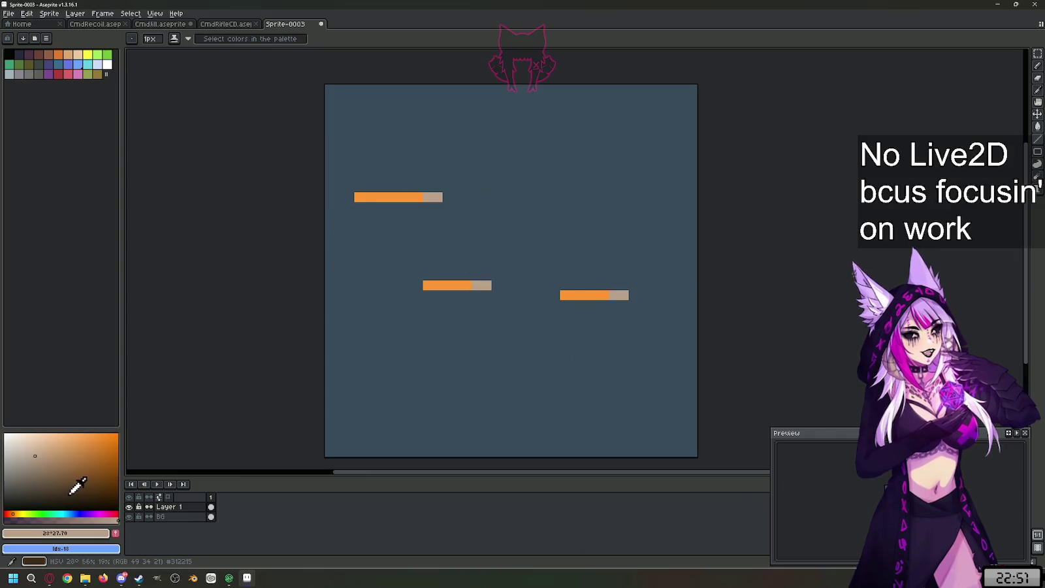
left_click(6, 464)
left_click_drag(347, 197, 353, 199)
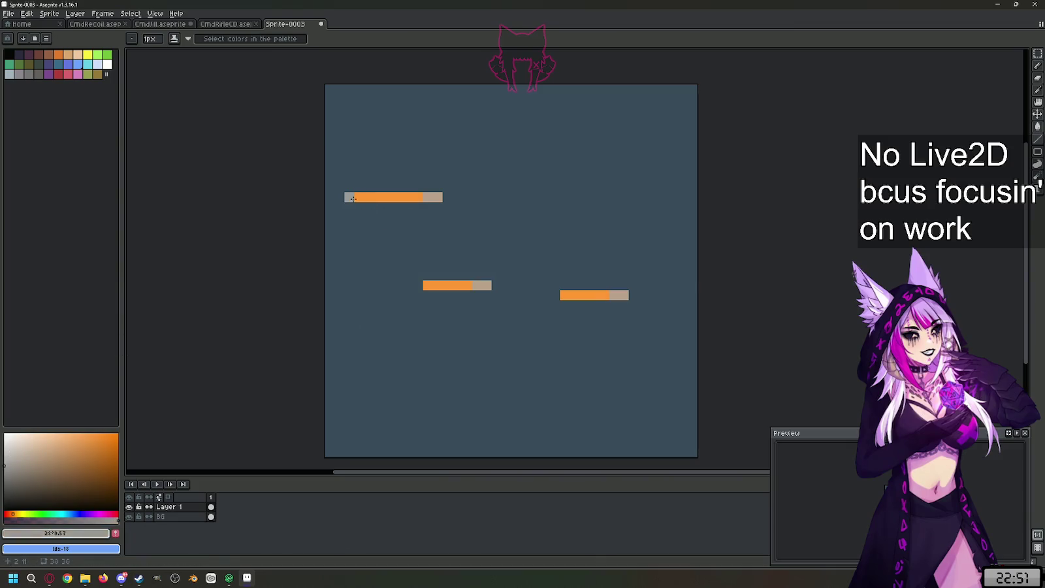
- Pick light peach and paint rows around the top bar to form its bullet body
left_click(66, 448)
left_click(70, 434)
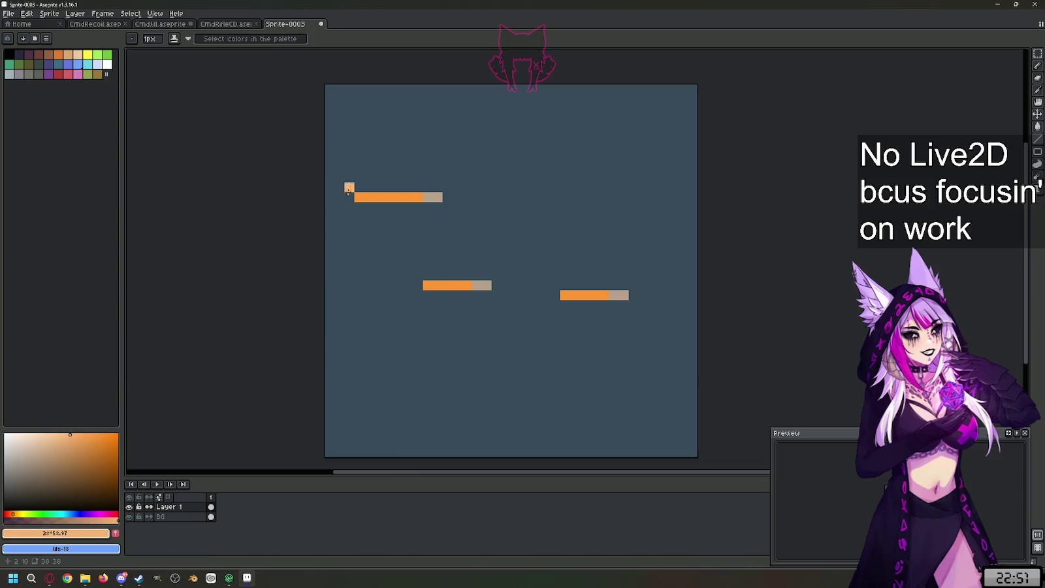
left_click_drag(352, 197, 322, 195)
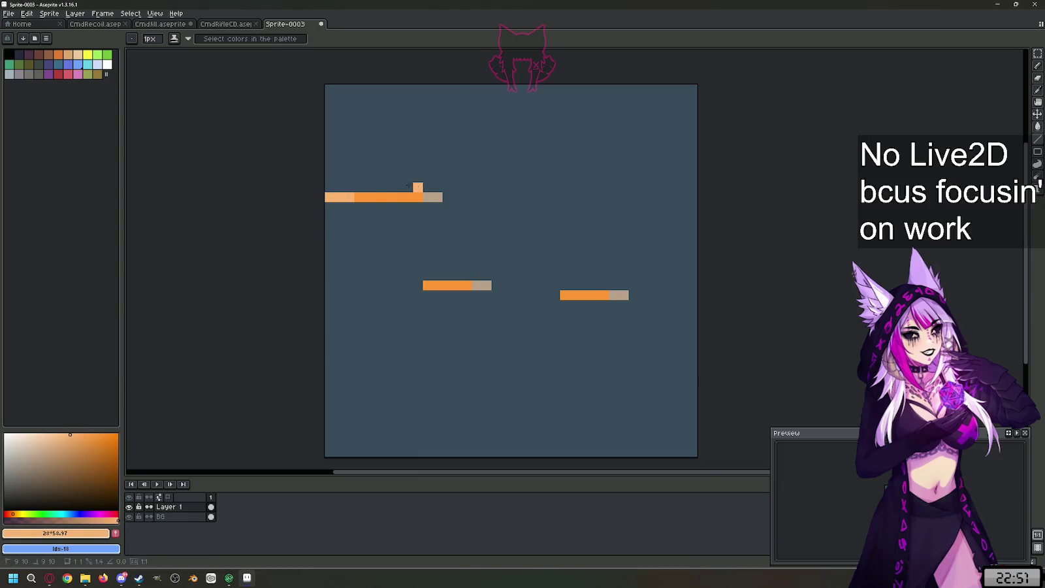
left_click_drag(409, 188, 346, 187)
left_click(379, 207)
left_click_drag(419, 207, 337, 206)
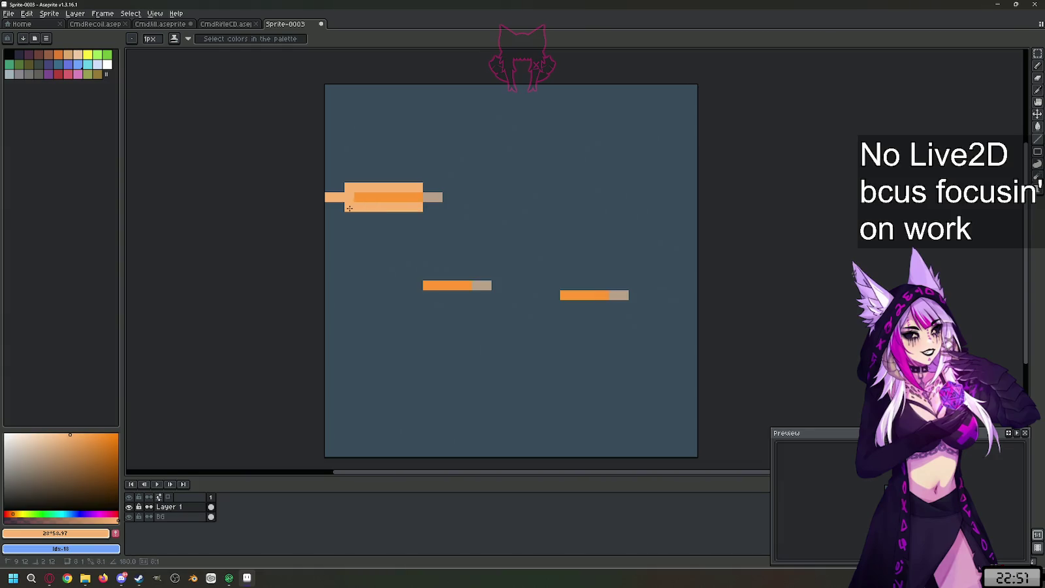
left_click(428, 188)
left_click_drag(428, 198, 428, 207)
left_click(444, 189)
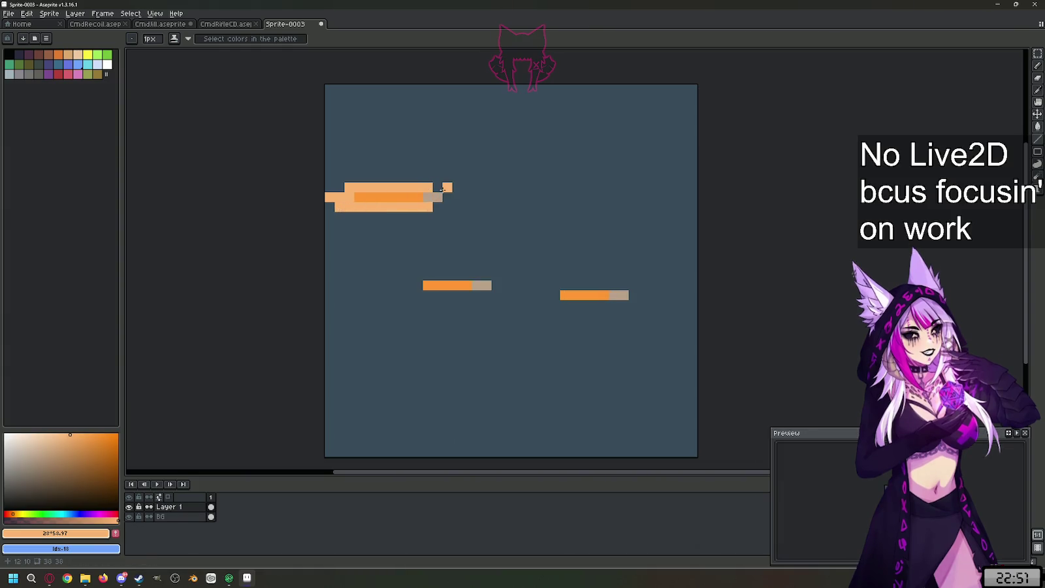
key("ctrl+z")
left_click(340, 187)
- Try peach rows around the middle bar, then undo them
left_click_drag(418, 275, 487, 275)
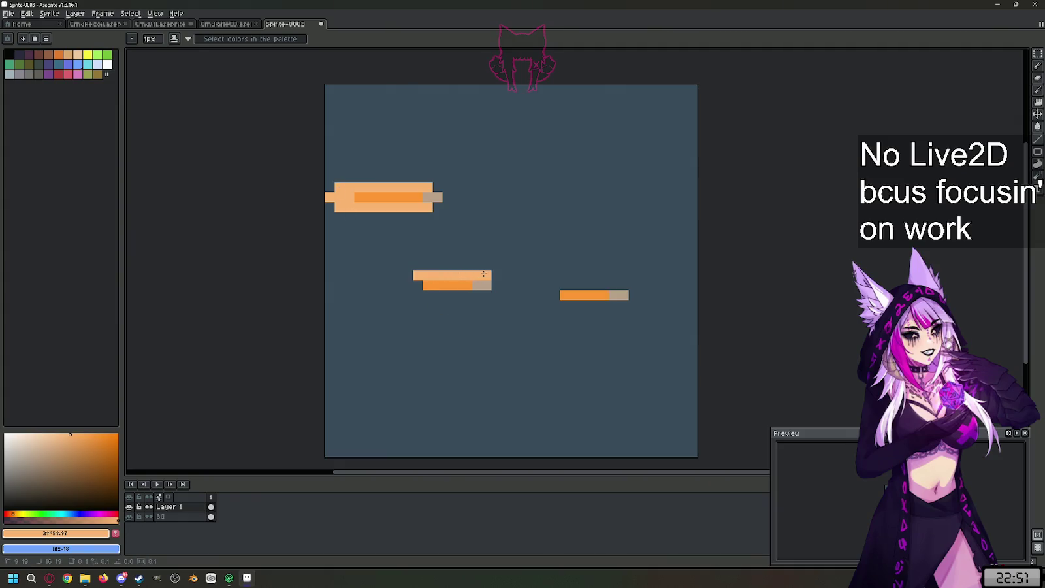
key("ctrl+z")
left_click_drag(476, 275, 418, 275)
left_click_drag(476, 293, 399, 285)
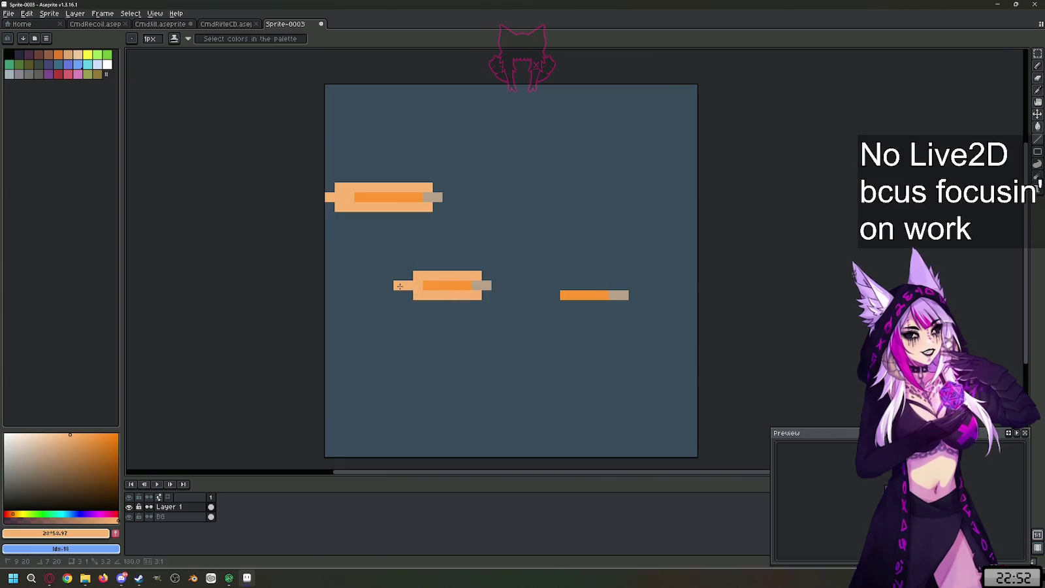
left_click(379, 286)
left_click(477, 343)
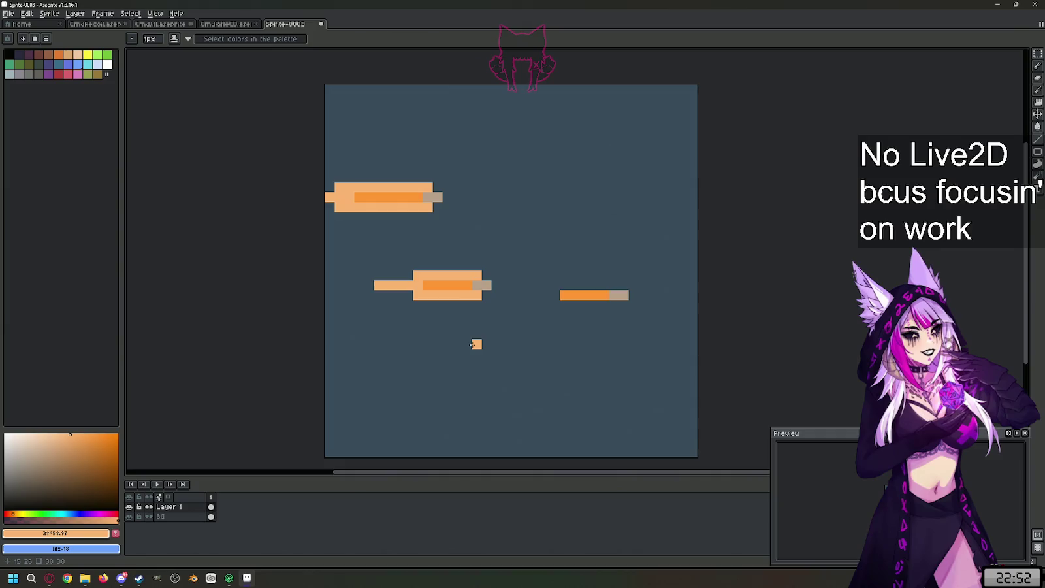
key("ctrl+z")
key("ctrl+z")
key("ctrl+z")
key("ctrl+z")
key("ctrl+z")
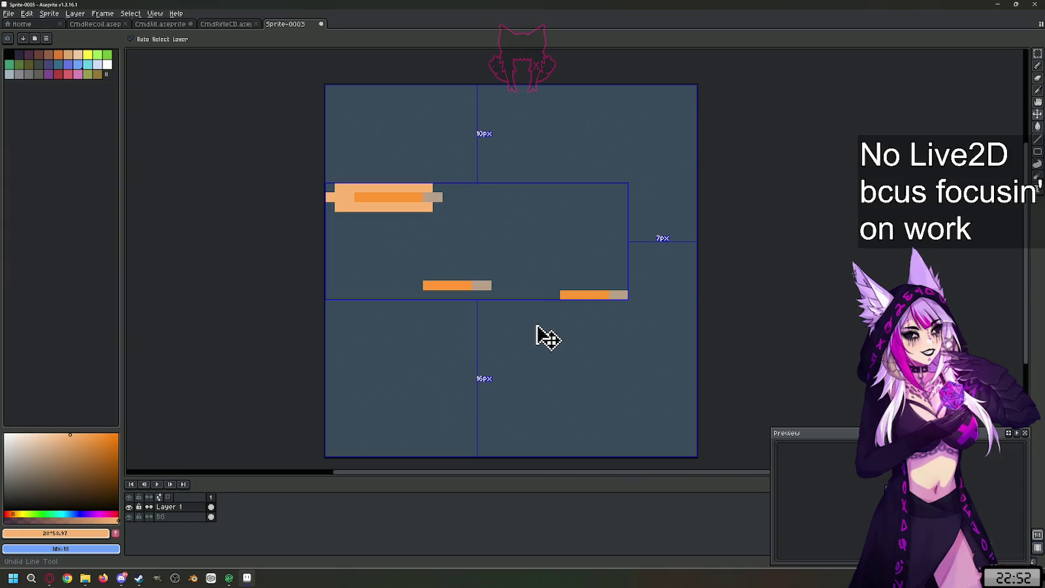
key("ctrl+z")
key("ctrl+z")
key("ctrl+z")
key("ctrl+z")
key("ctrl+z")
key("ctrl+z")
key("ctrl+z")
key("ctrl+z")
key("ctrl+z")
key("ctrl+z")
key("ctrl+z")
- Switch back to the Pencil tool after clearing Layer 1
key("b")
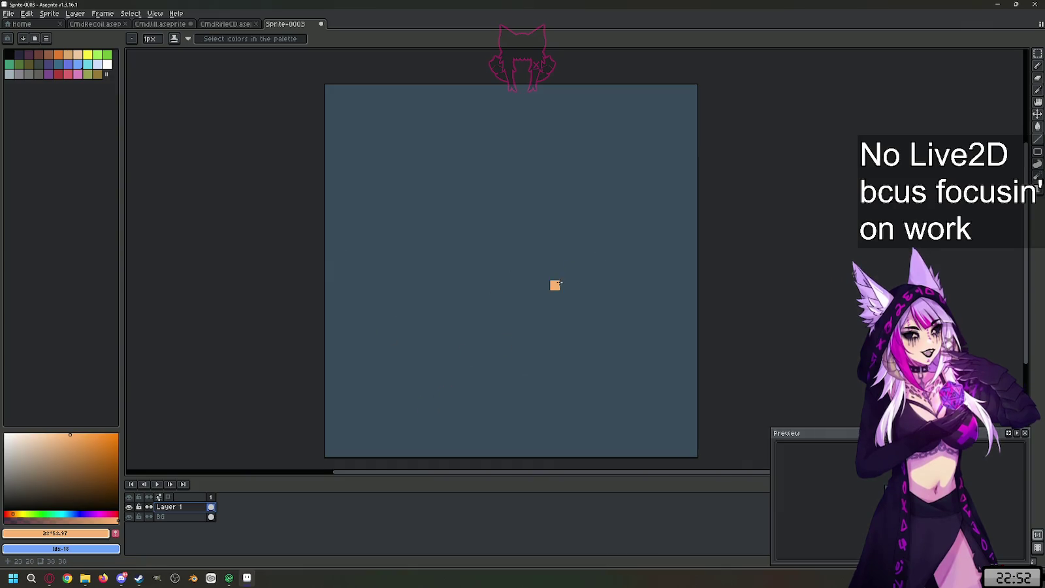
scroll(526, 275, "up", 1)
scroll(538, 300, "down", 1)
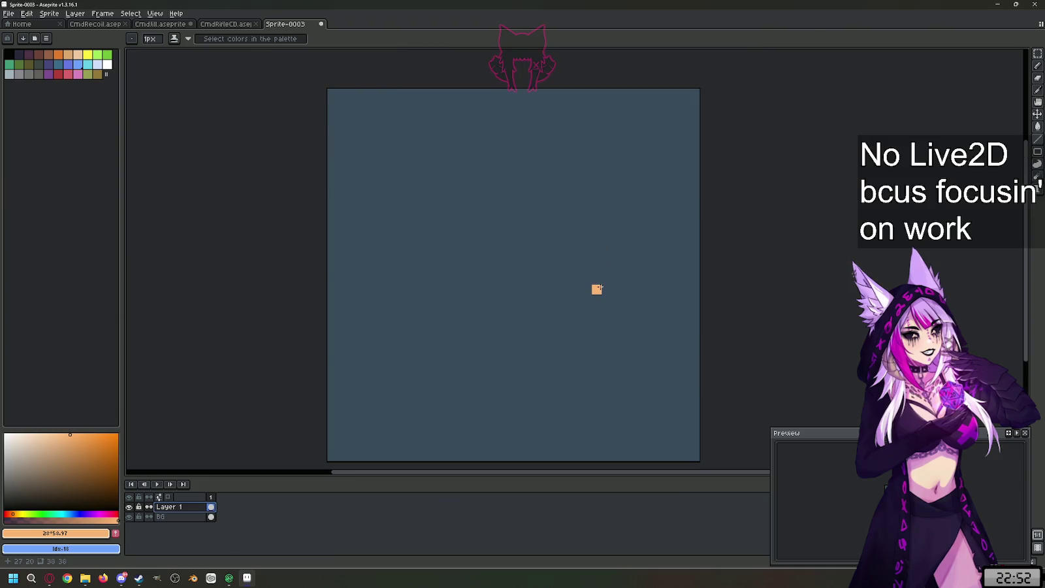
left_click_drag(596, 280, 596, 297)
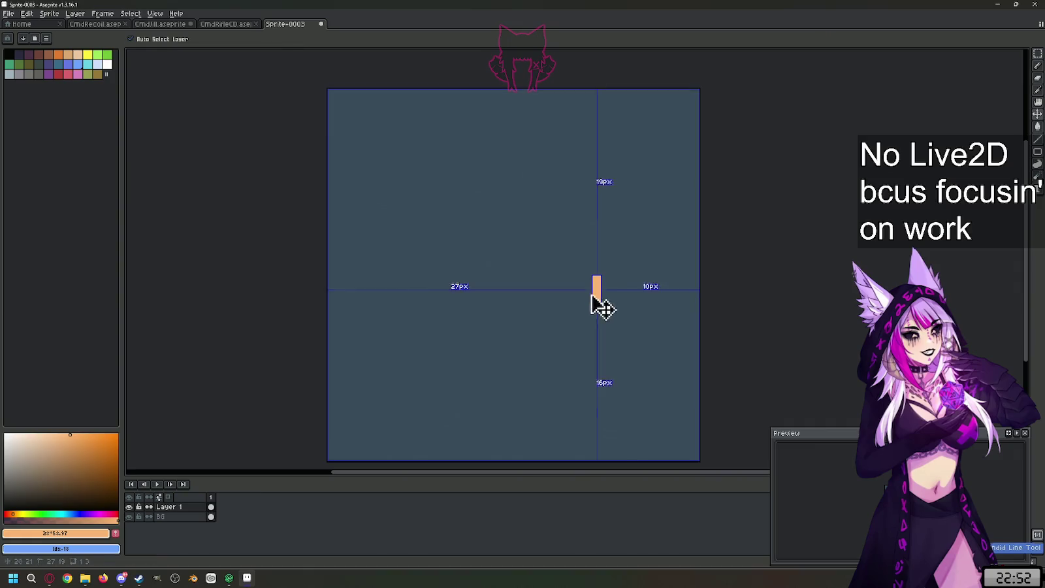
key("ctrl+z")
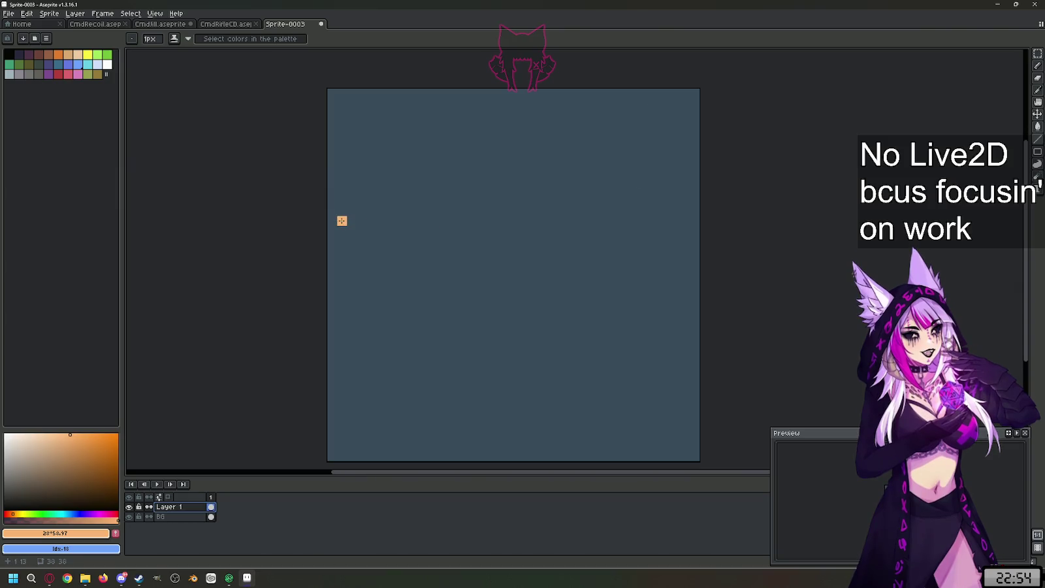
mouse_move(341, 220)
left_mouse_down()
mouse_move(343, 211)
mouse_move(353, 229)
mouse_move(343, 229)
mouse_move(381, 228)
left_mouse_up()
- Rework the peach shape into a small block near the top centre of the canvas
left_click_drag(397, 222, 398, 233)
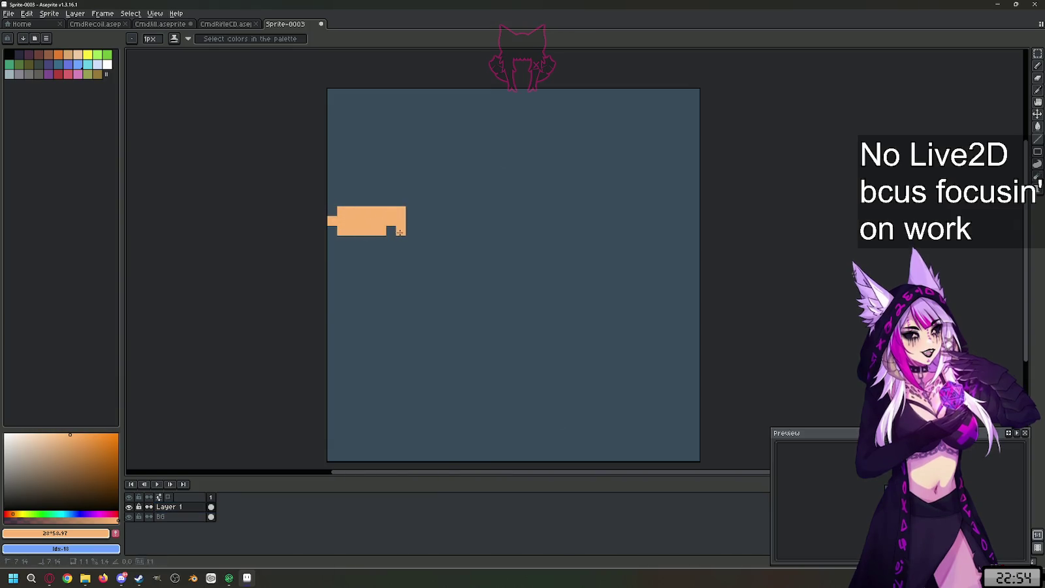
left_click_drag(352, 202, 402, 201)
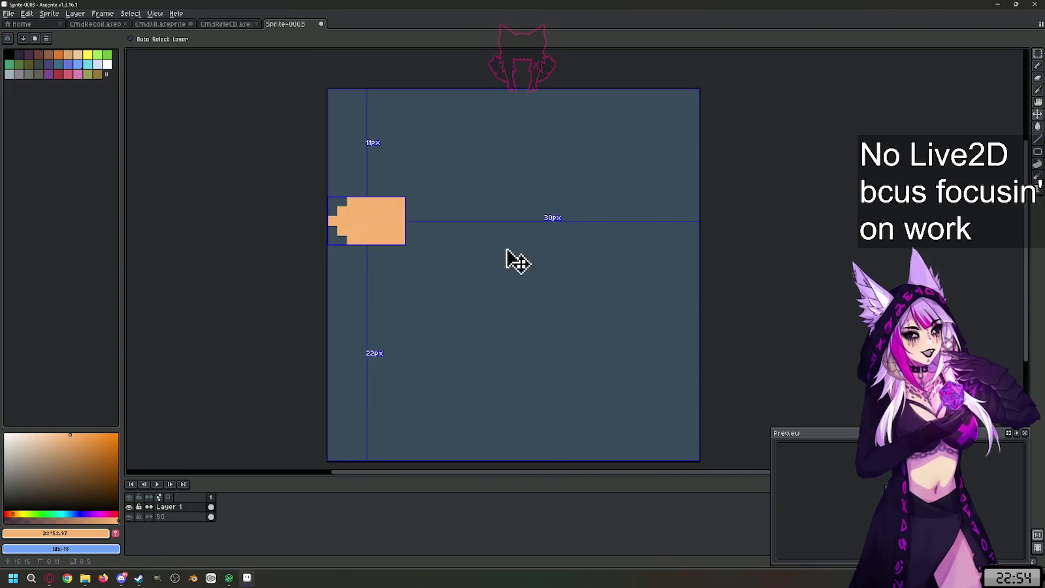
key("ctrl+z")
key("ctrl+z")
key("ctrl+z")
key("ctrl+z")
key("ctrl+z")
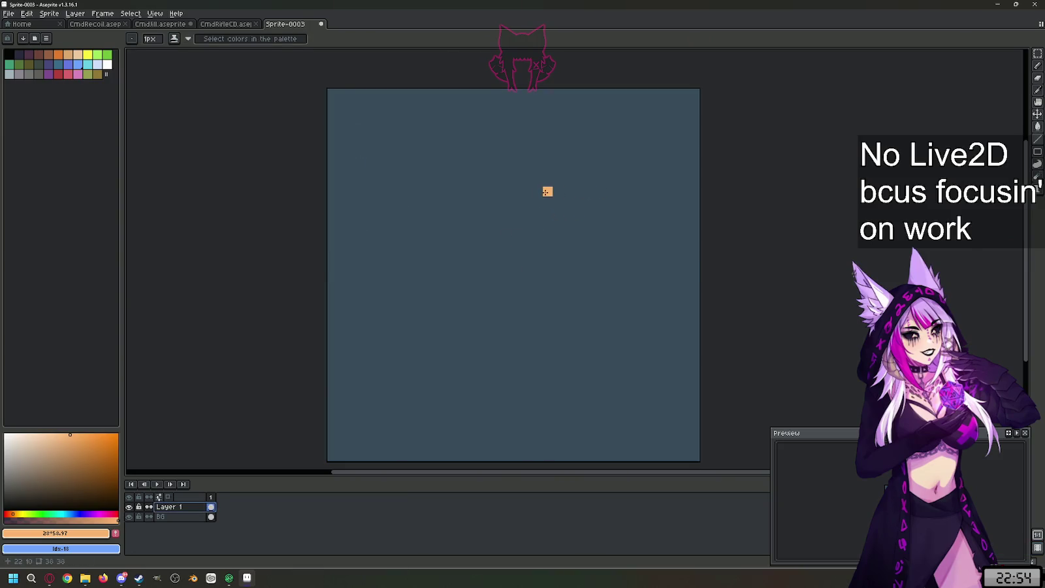
left_click(538, 182)
left_click(566, 199, "shift")
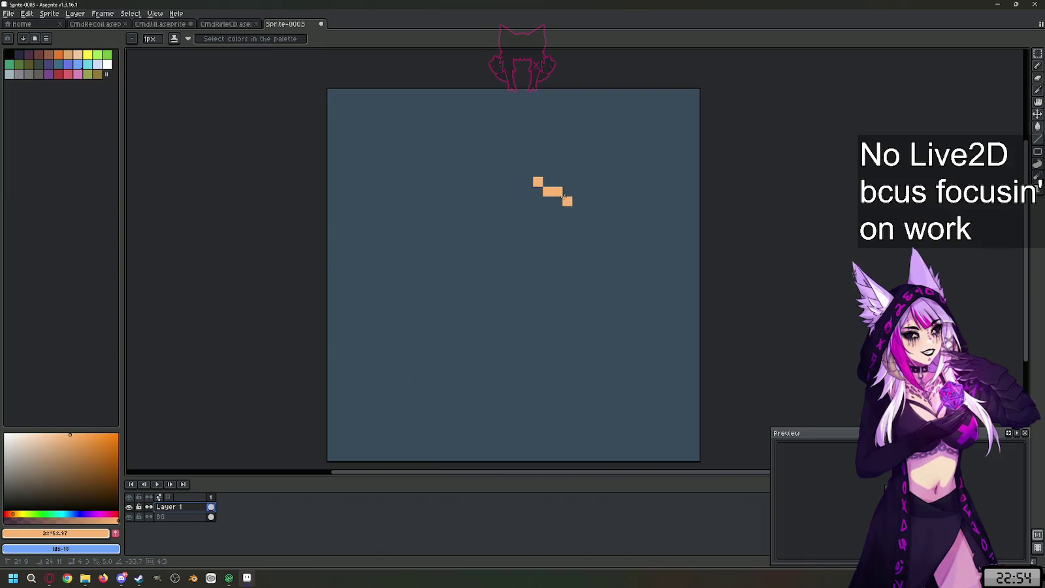
left_click(557, 211)
mouse_move(547, 211)
left_mouse_down()
mouse_move(556, 221)
mouse_move(538, 221)
mouse_move(541, 181)
mouse_move(557, 201)
left_mouse_up()
right_click(557, 220)
left_click(558, 182)
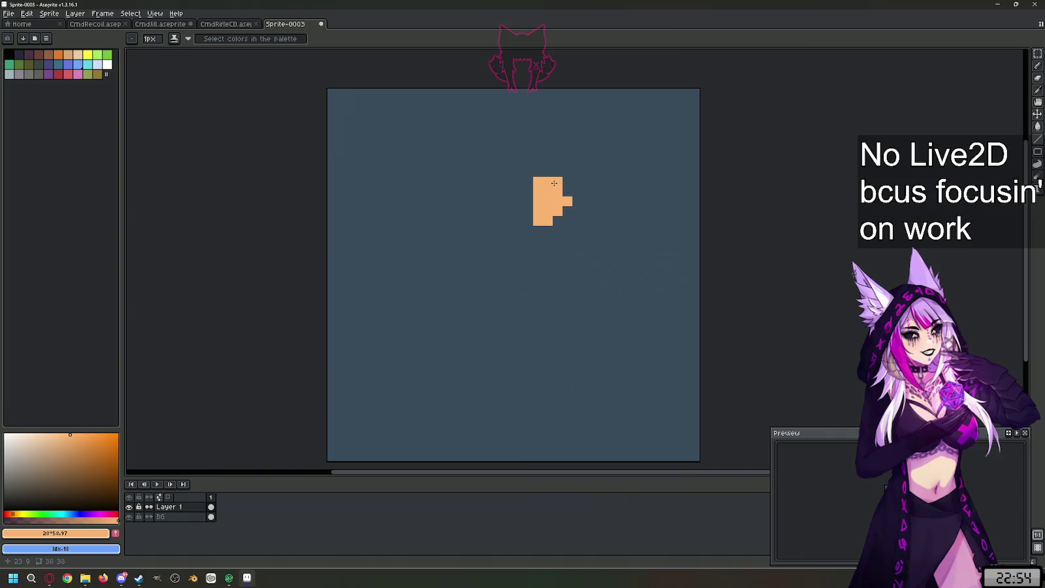
left_click(566, 211)
- Move the block to the canvas centre, round the head, and draw a two-pixel shaft to the left edge
key("m")
mouse_move(532, 176)
left_mouse_down()
mouse_move(573, 227)
mouse_move(569, 343)
left_mouse_up()
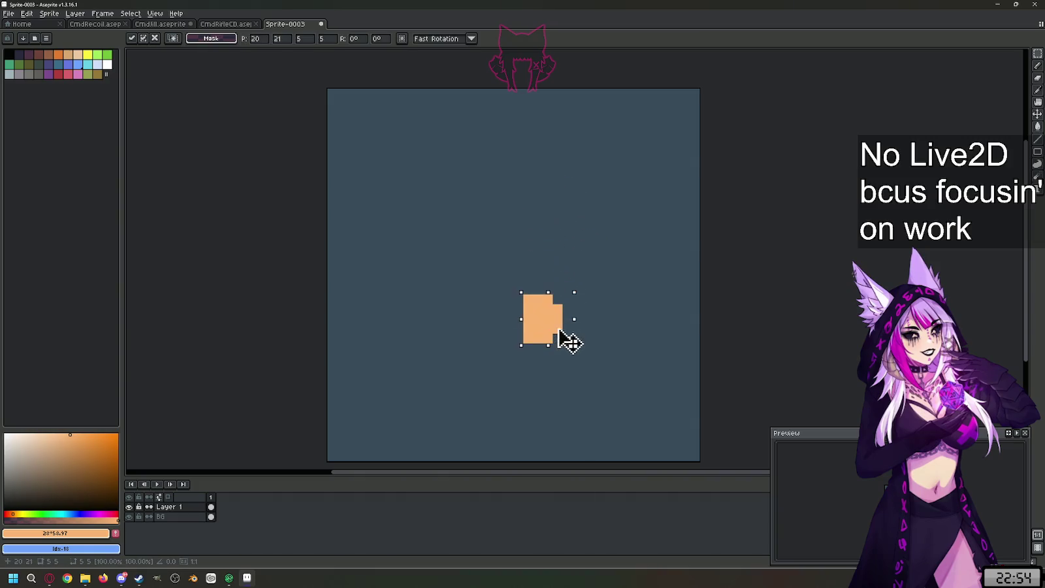
left_click(547, 289)
key("b")
left_click(517, 298)
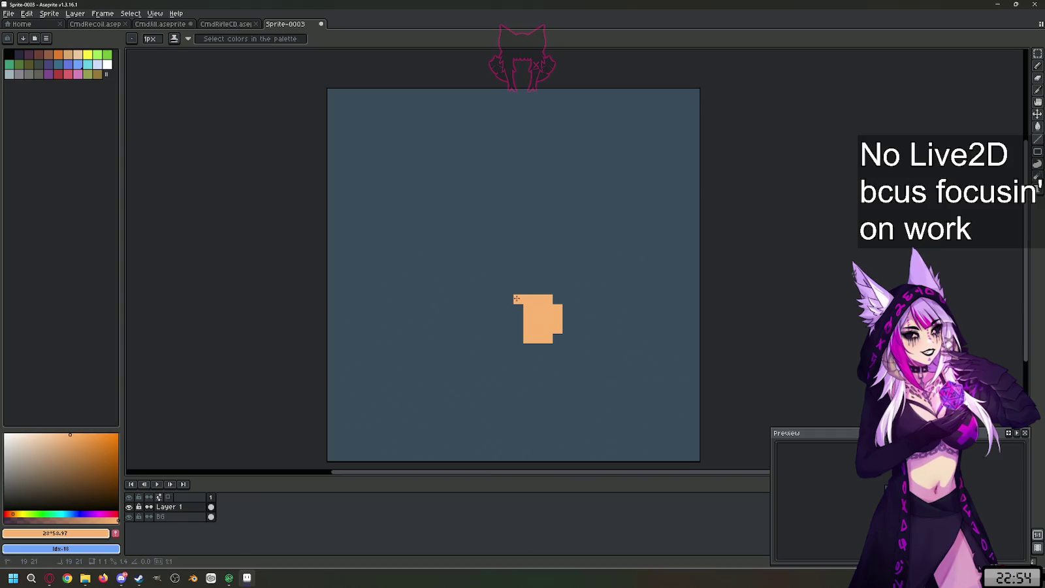
left_click(521, 347, "shift")
left_click_drag(508, 307, 507, 328)
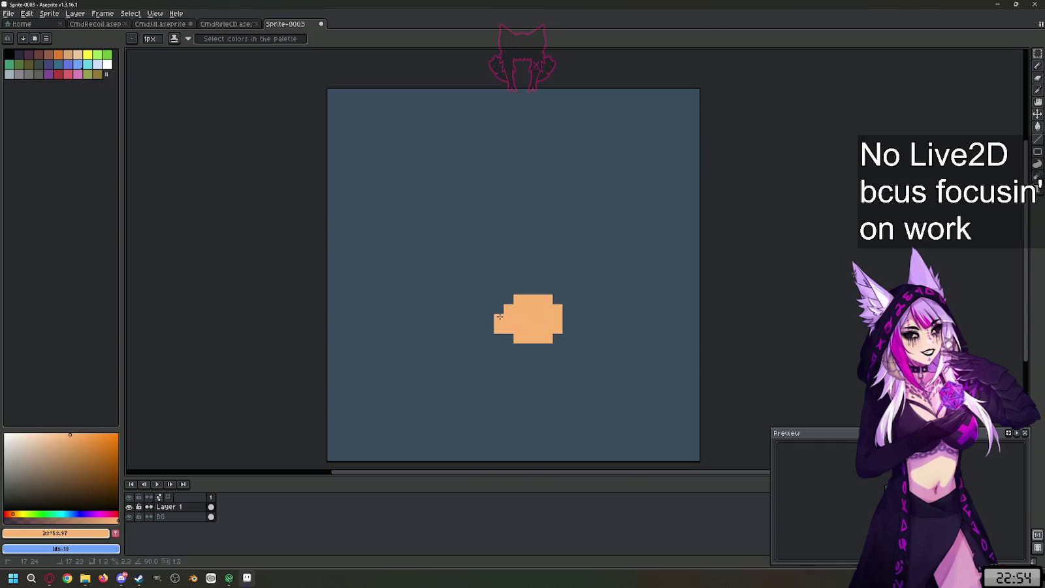
left_click(280, 322, "shift")
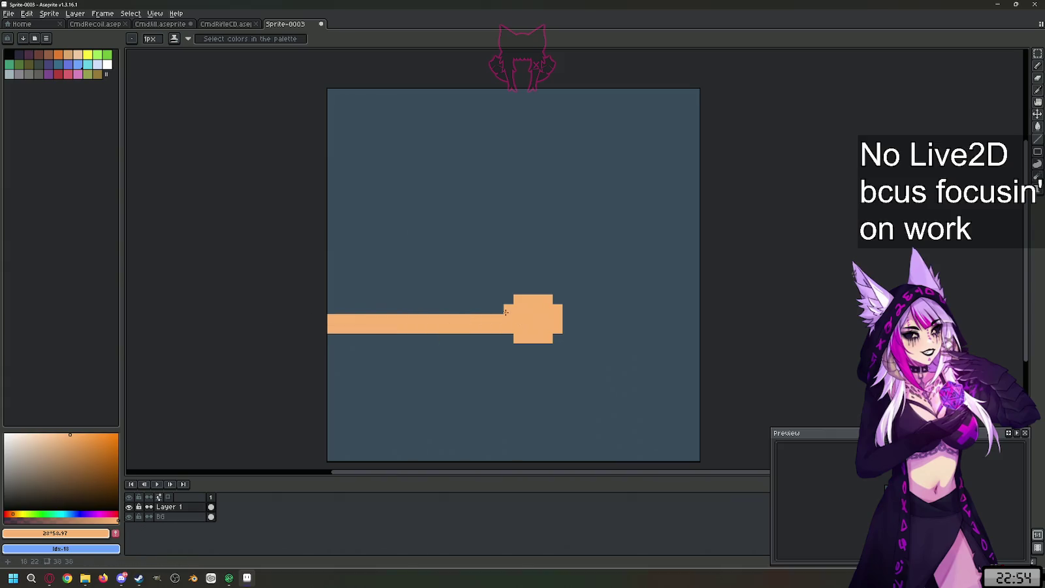
left_click(287, 310, "shift")
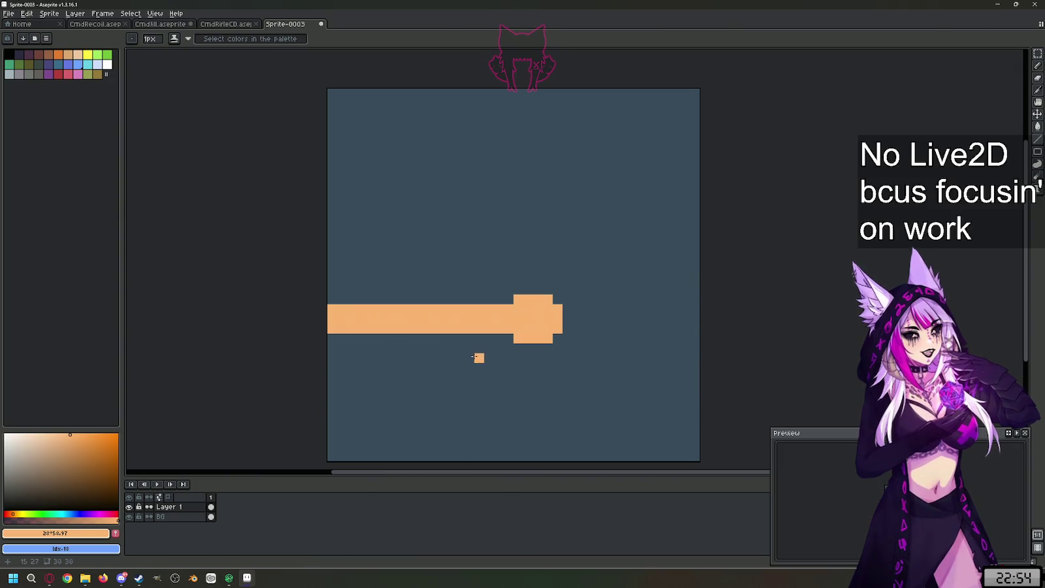
- Draw a shorter second bullet below the first, shaft to the left edge, and bucket-fill its hollow head
left_click_drag(460, 358, 479, 359)
left_click_drag(516, 359, 525, 355)
key("ctrl+z")
key("ctrl+z")
key("ctrl+z")
mouse_move(499, 358)
left_mouse_down()
mouse_move(461, 358)
mouse_move(509, 377)
mouse_move(506, 391)
mouse_move(469, 397)
mouse_move(459, 368)
mouse_move(320, 368)
left_mouse_up()
left_click_drag(450, 387, 320, 386)
left_click_drag(451, 378, 297, 376)
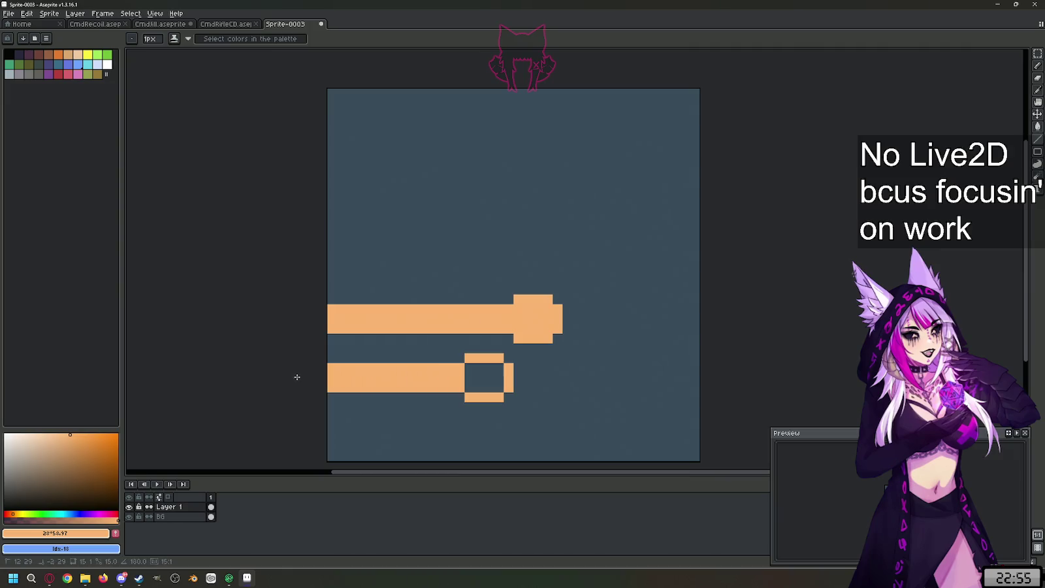
key("g")
left_click(484, 377)
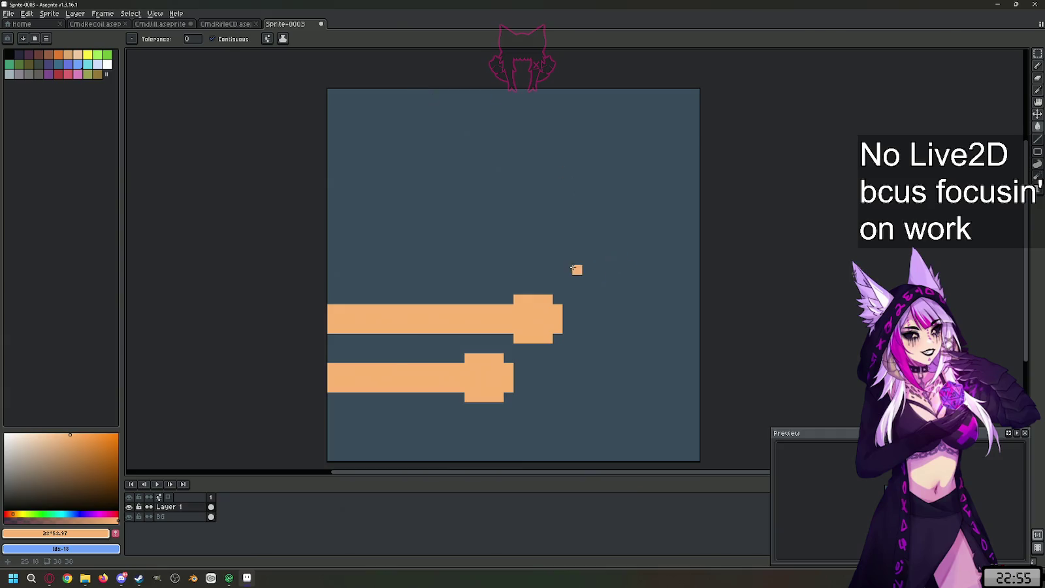
- Undo an accidental background fill and a stray bar drawn at the upper right
left_click(618, 228)
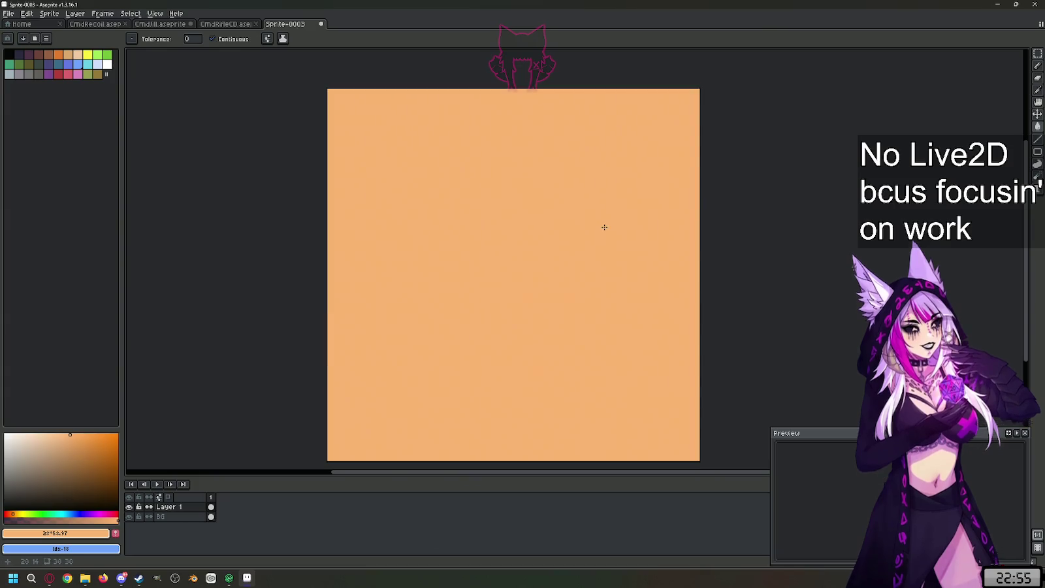
key("ctrl+z")
key("b")
mouse_move(607, 230)
left_mouse_down()
mouse_move(587, 231)
mouse_move(617, 200)
left_mouse_up()
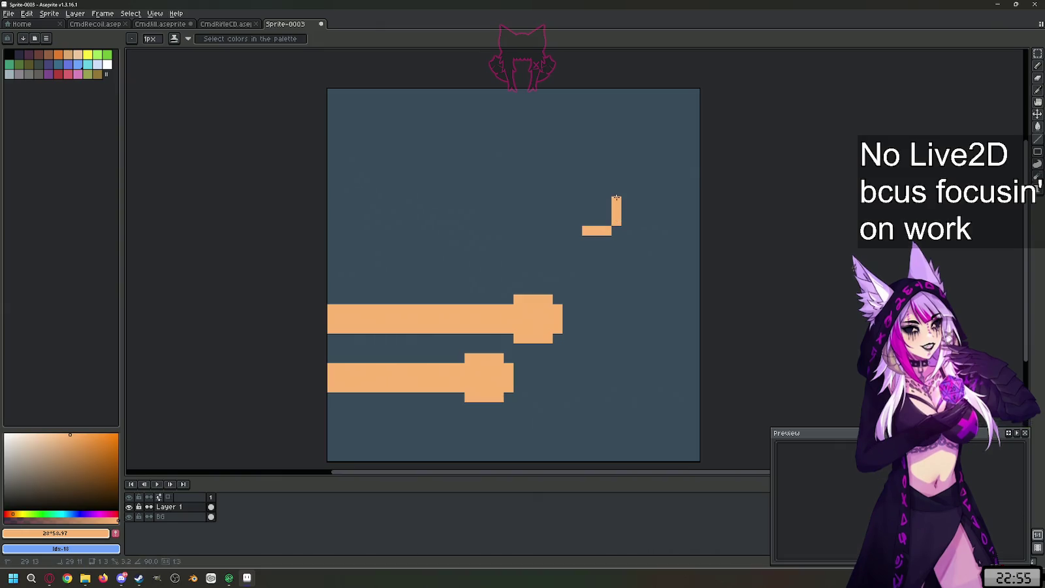
key("ctrl+z")
key("ctrl+z")
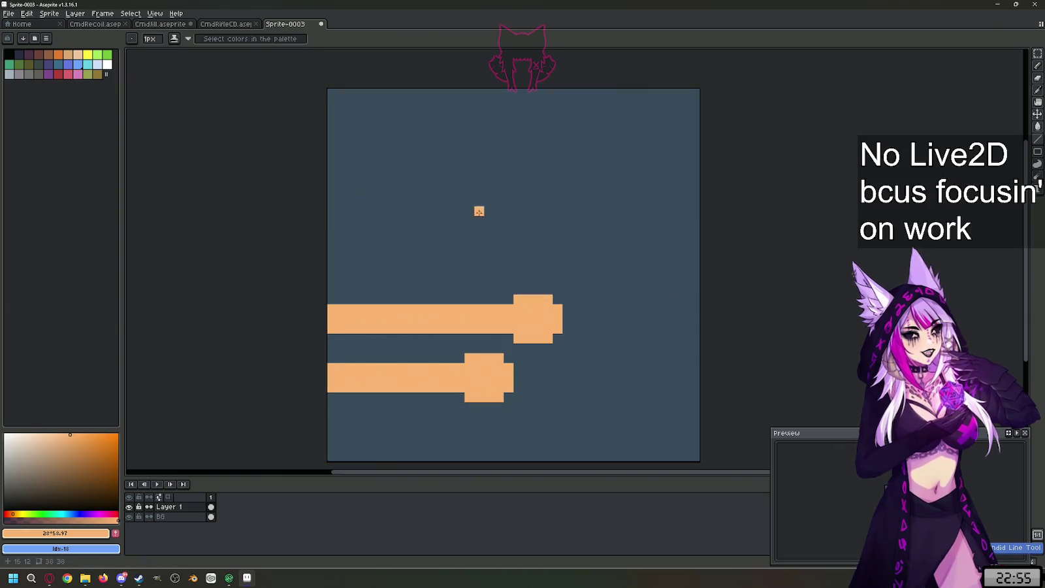
- Outline the third bullet's head and shaft to the left edge, then fill it peach
mouse_move(491, 214)
left_mouse_down()
mouse_move(494, 178)
mouse_move(459, 182)
left_mouse_up()
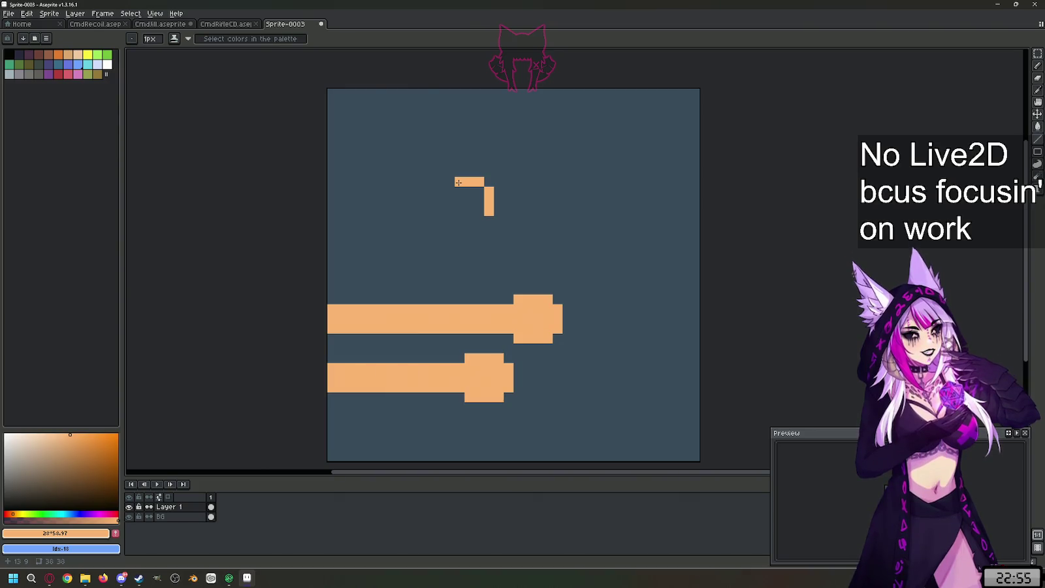
left_click_drag(480, 221, 458, 221)
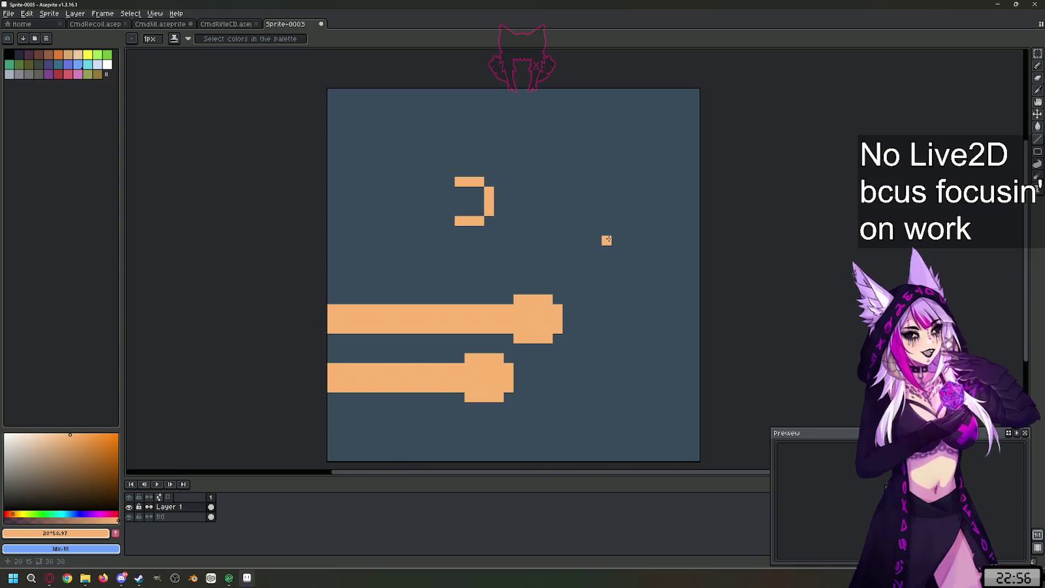
left_click_drag(450, 211, 330, 211)
left_click(450, 200)
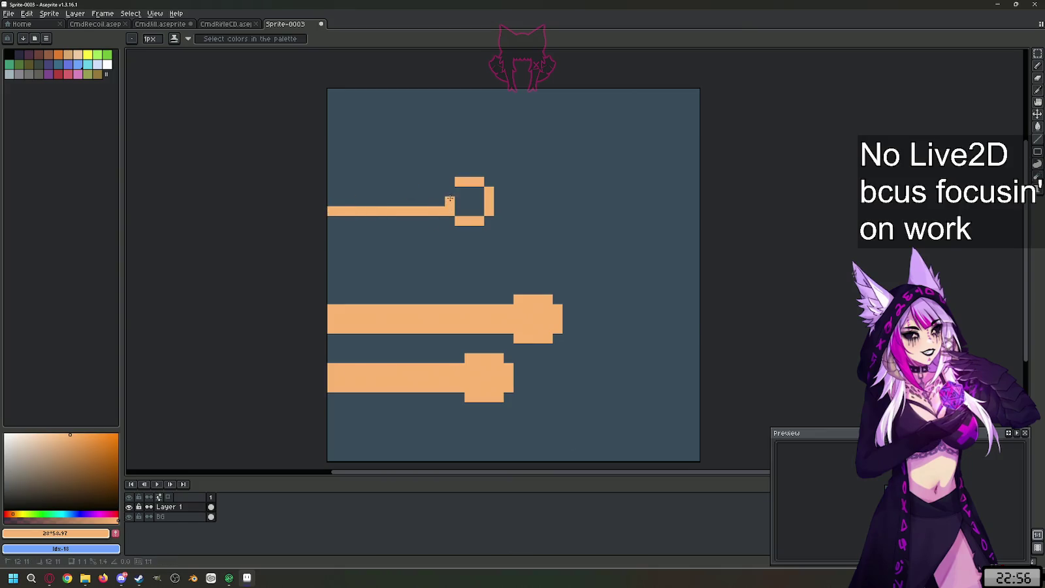
left_click_drag(451, 192, 330, 192)
key("g")
left_click(464, 204)
- Try a straight column at the third head's tip with the Line tool, then undo it
key("b")
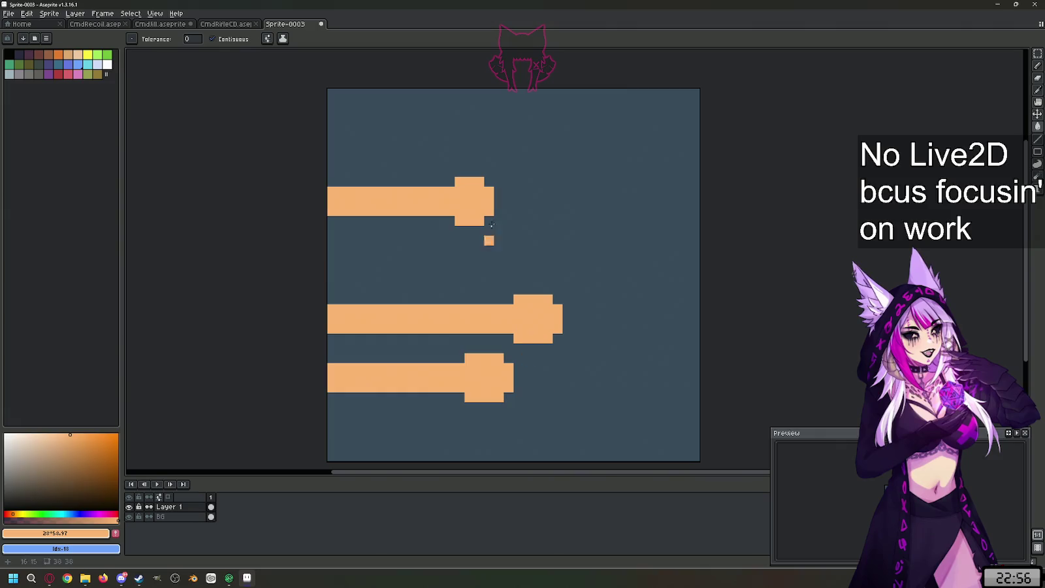
key("l")
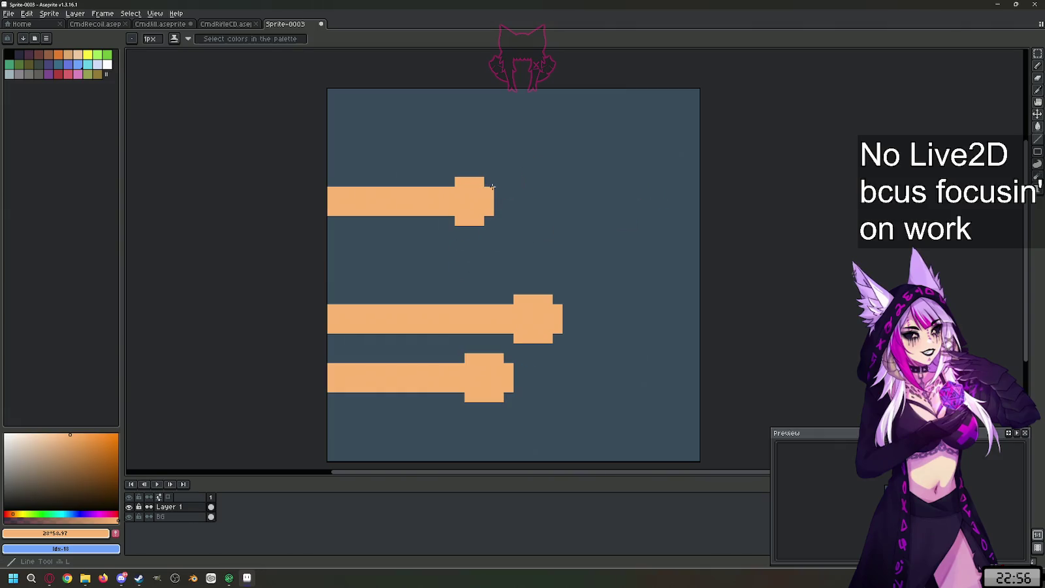
left_click_drag(499, 192, 499, 211)
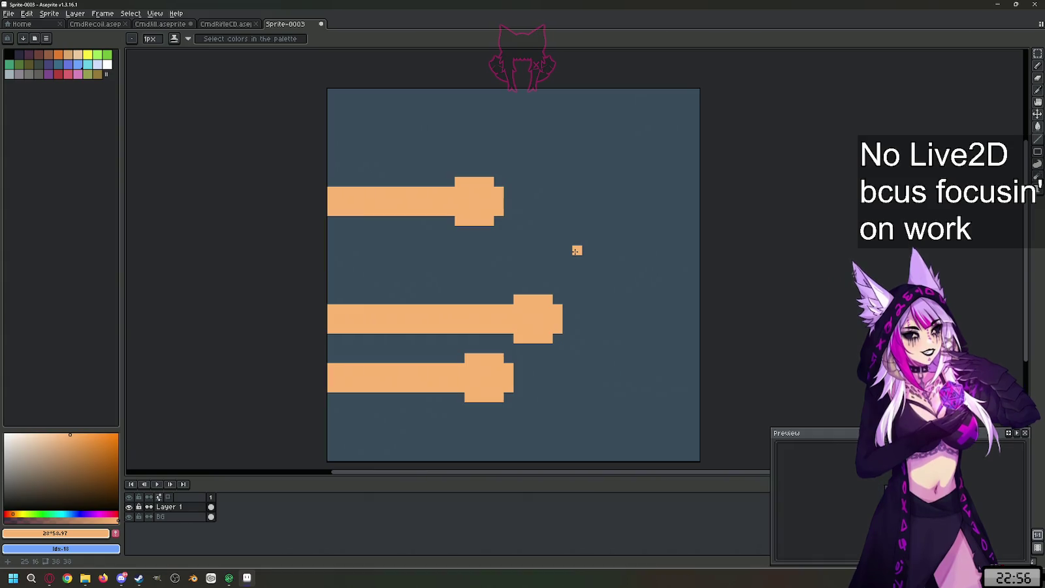
key("ctrl+z")
key("ctrl+z")
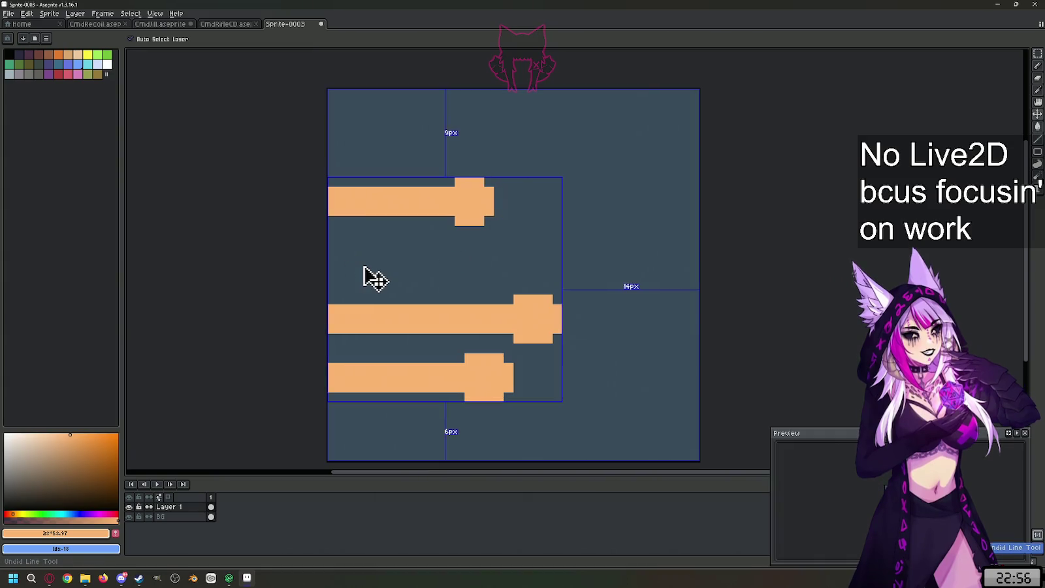
- Undo the top bullet and redraw a smaller head further left with the Pencil
key("ctrl+z")
key("ctrl+z")
key("ctrl+z")
key("ctrl+z")
key("ctrl+z")
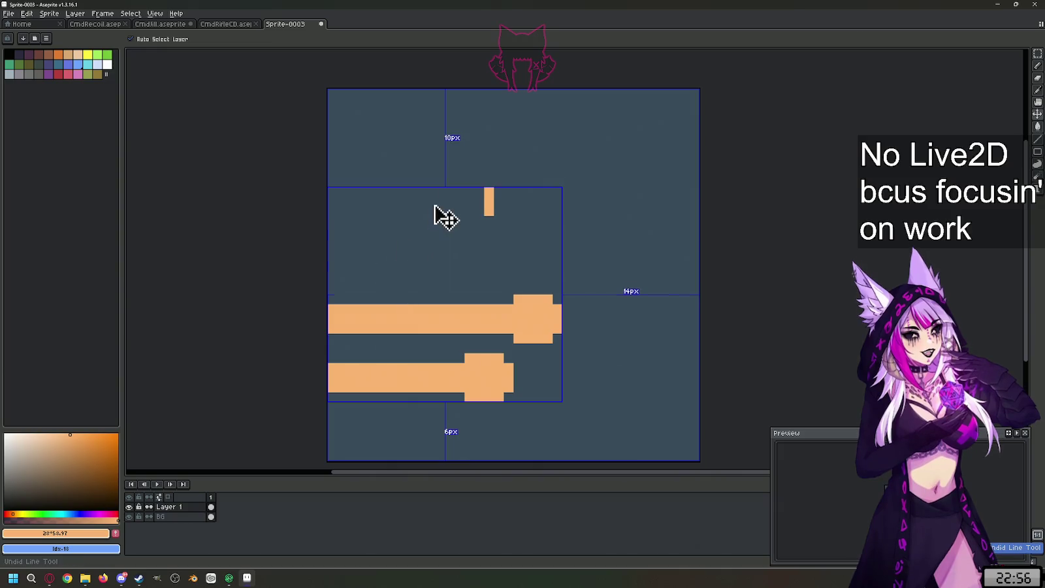
key("ctrl+z")
left_click_drag(420, 171, 450, 171)
key("e")
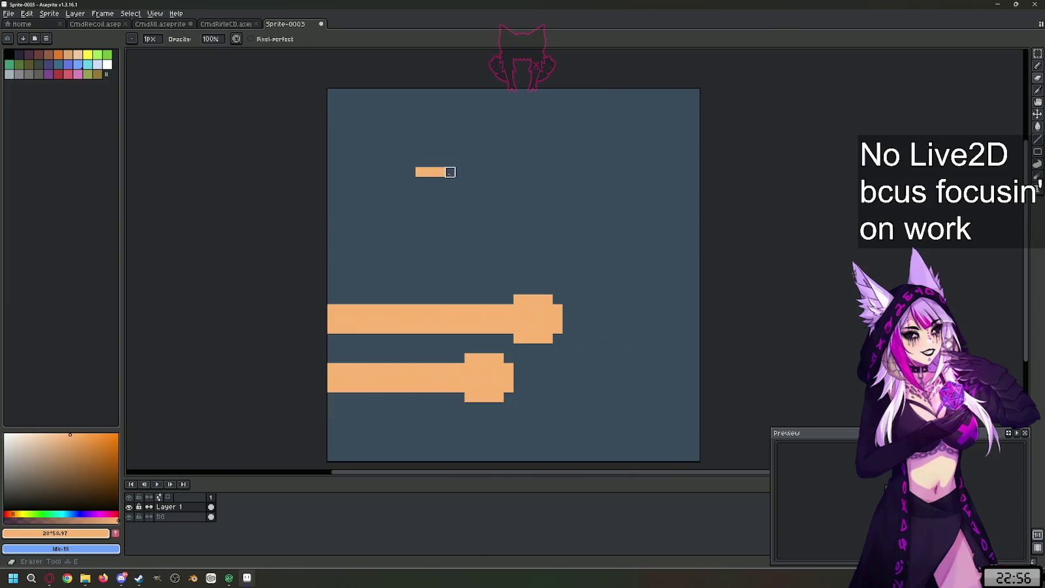
key("b")
mouse_move(450, 182)
left_mouse_down()
mouse_move(450, 206)
mouse_move(426, 211)
mouse_move(369, 185)
mouse_move(325, 202)
left_mouse_up()
left_click(440, 211)
left_click(410, 172)
- Extend the top shaft leftward, fill the bullet peach, and choose a darker orange colour
left_click_drag(395, 192, 358, 191)
key("g")
left_click(425, 191)
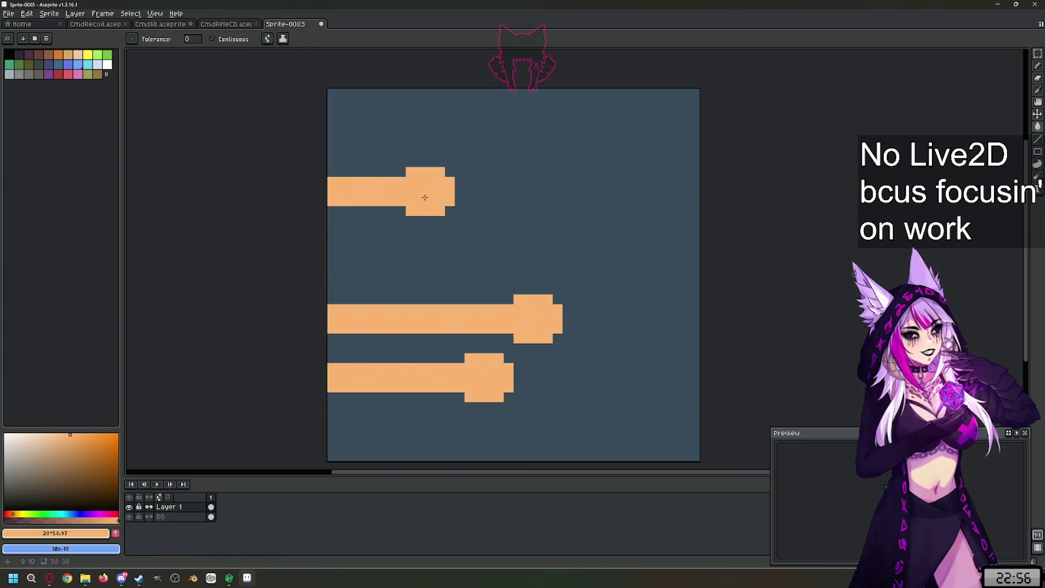
key("b")
left_click_drag(39, 434, 118, 425)
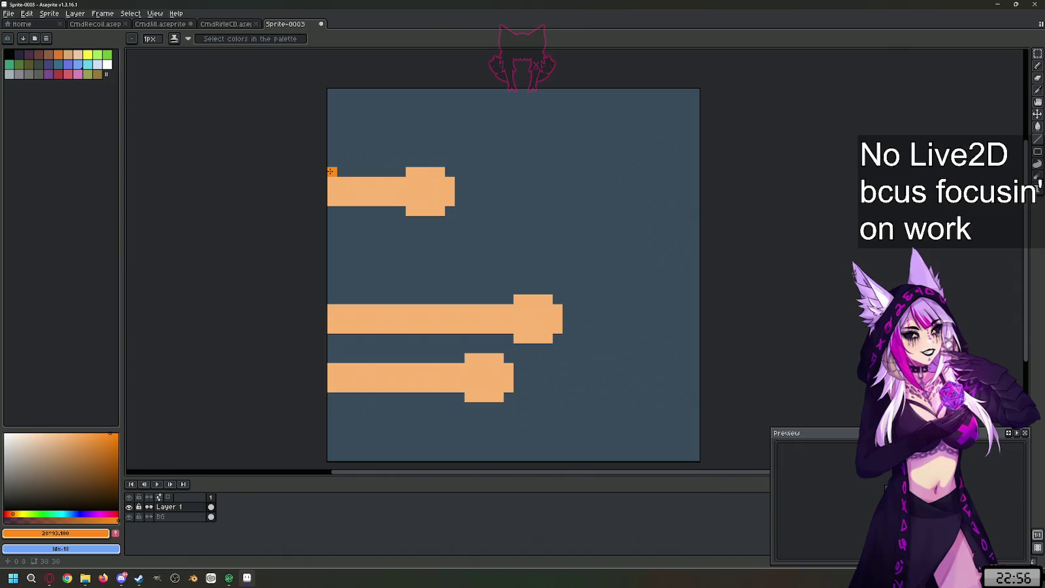
- Outline the top bullet's upper edge, head and underside in darker orange
left_click(401, 171)
left_click(340, 171, "shift")
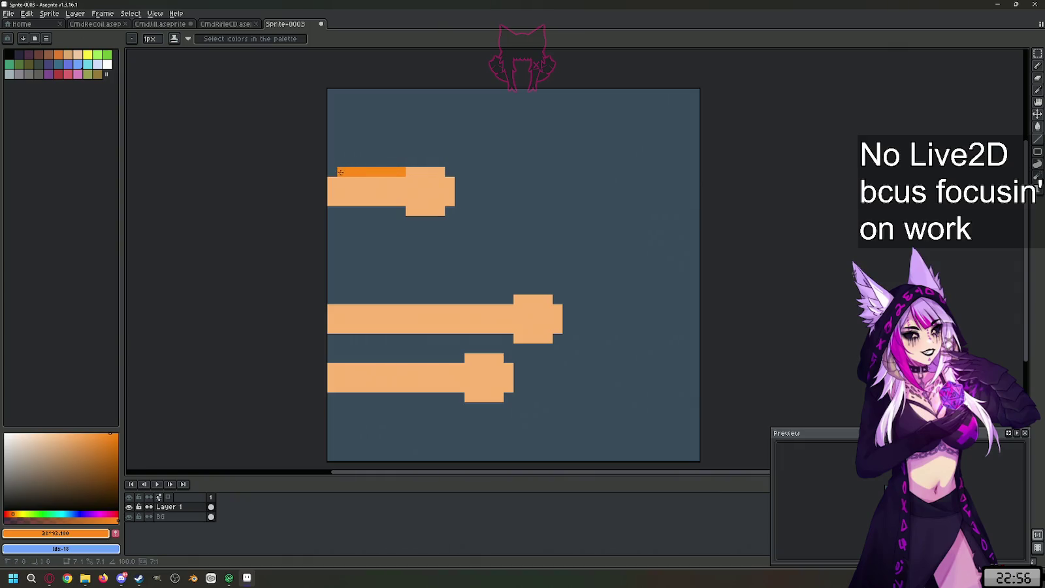
left_click(410, 162)
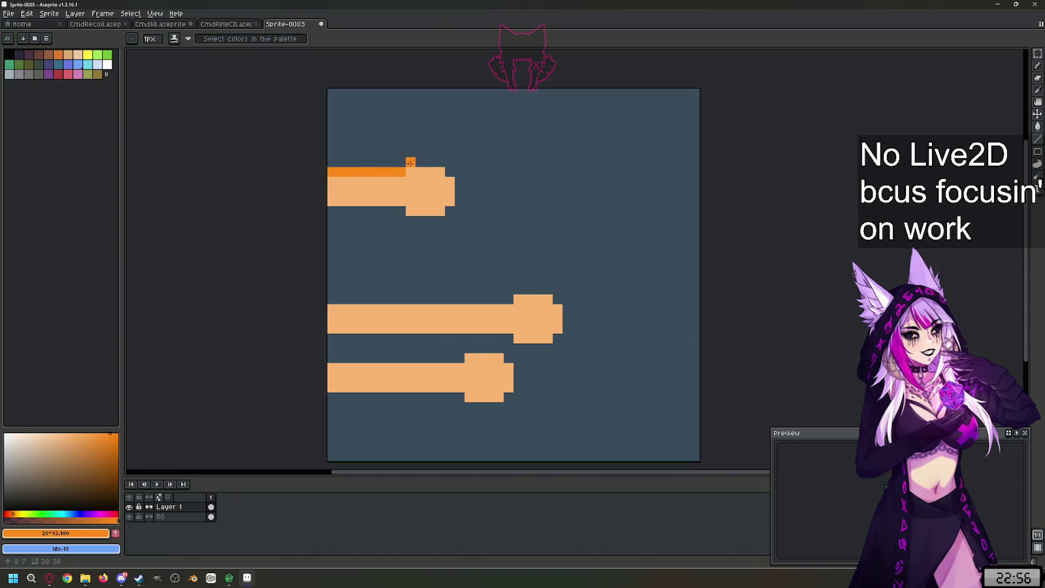
left_click(451, 171)
left_click(460, 181)
left_click(460, 201, "shift")
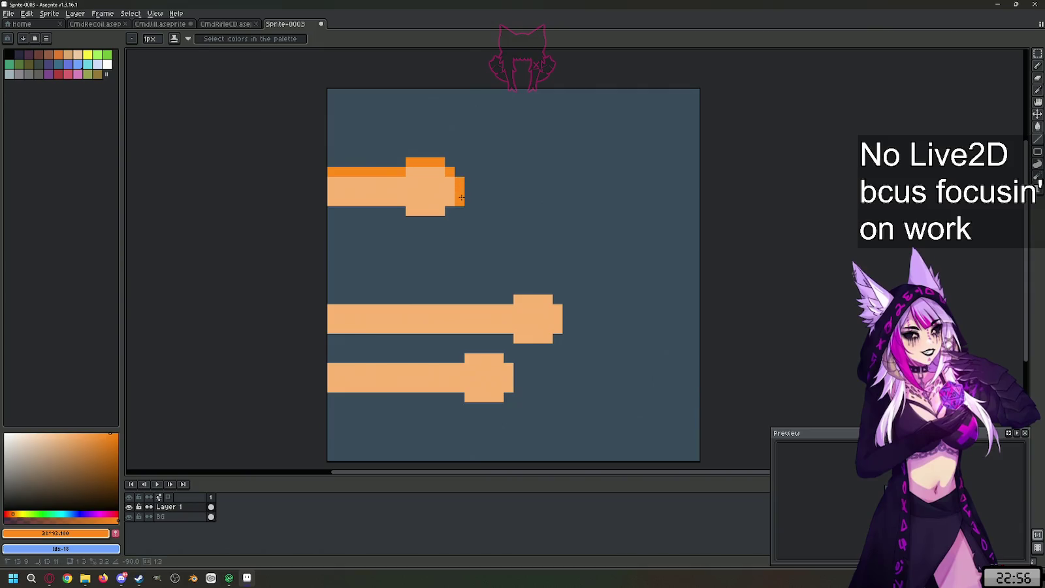
left_click(441, 221)
left_click(401, 211)
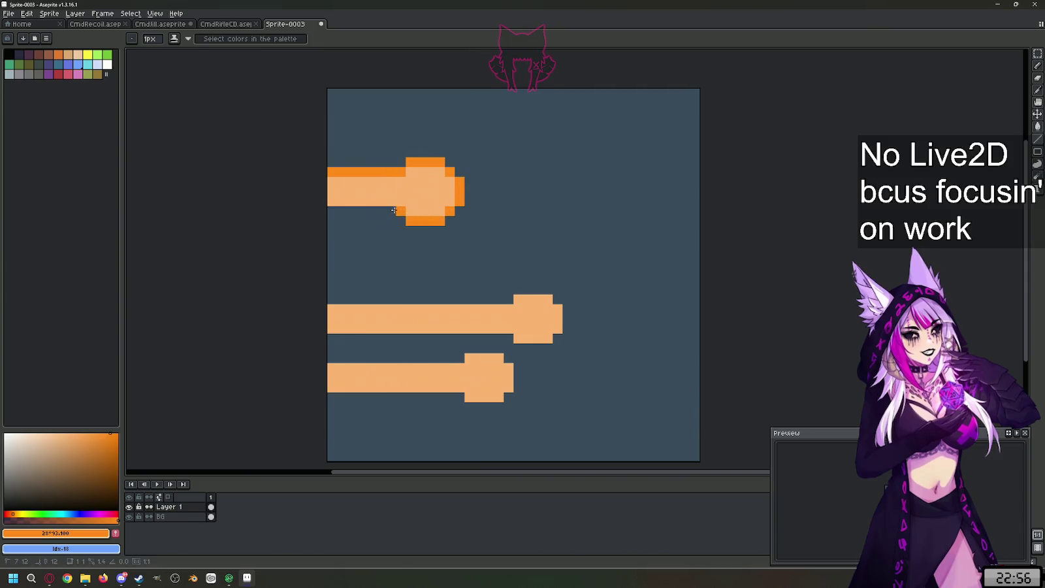
left_click(332, 211, "shift")
- Outline the middle bullet's shaft top, head with stepped corners, and shaft bottom
left_click(508, 300)
left_click(332, 299, "shift")
left_click(548, 289, "shift")
left_click(567, 309)
left_click(567, 329, "shift")
left_click(547, 348)
left_click(538, 348, "shift")
left_click(528, 358)
left_click(514, 354, "shift")
key("ctrl+z")
left_click(508, 339)
left_click(332, 338, "shift")
left_click(436, 358)
- Outline the lower bullet's top, stepped diagonal head end, and bottom edge
key("ctrl+z")
left_click(332, 358, "shift")
left_click(479, 358)
key("ctrl+z")
key("ctrl+z")
left_click(469, 348)
left_click(498, 349, "shift")
left_click(508, 358)
left_click(518, 368)
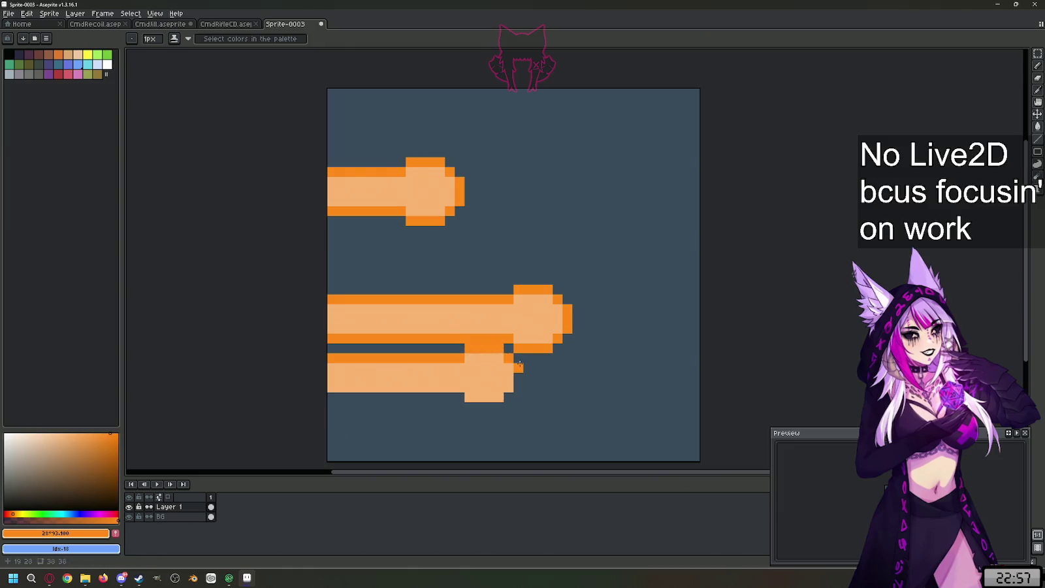
left_click(508, 397, "shift")
left_click(469, 407, "shift")
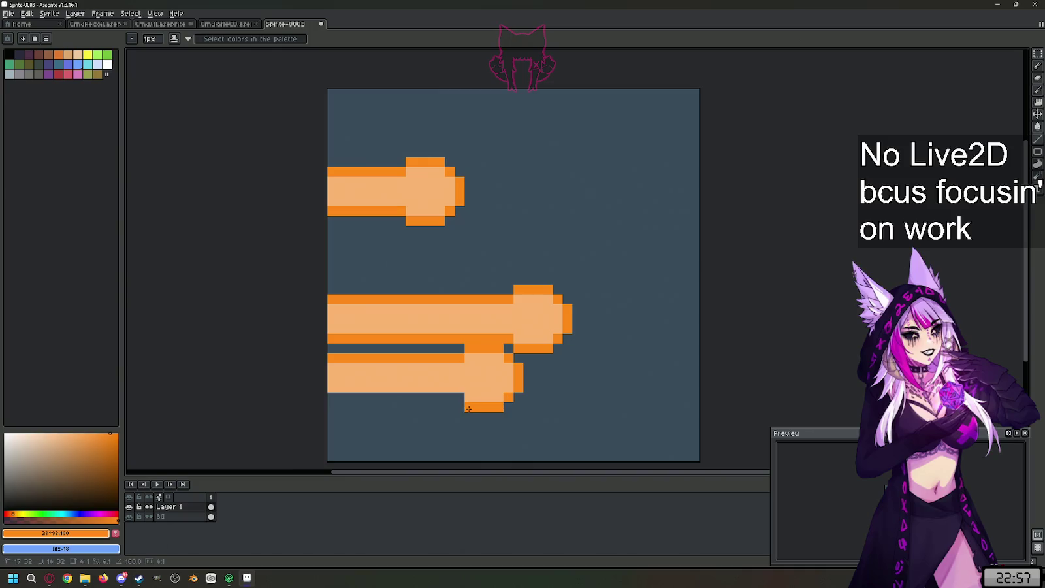
left_click(313, 397, "shift")
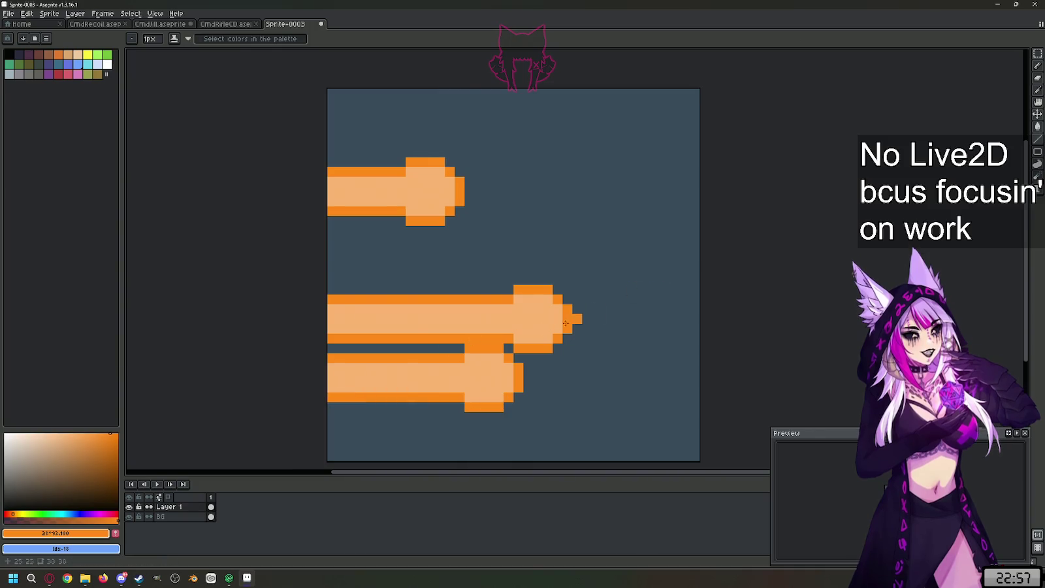